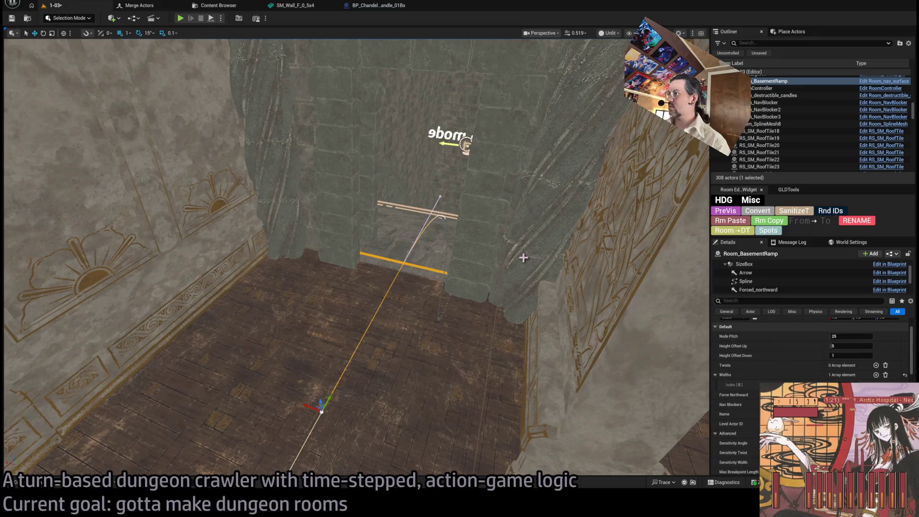
- Select the basement ramp and Room_SplineMesh8, briefly showing its advanced properties
drag(474, 248, 508, 302)
double_click(771, 81)
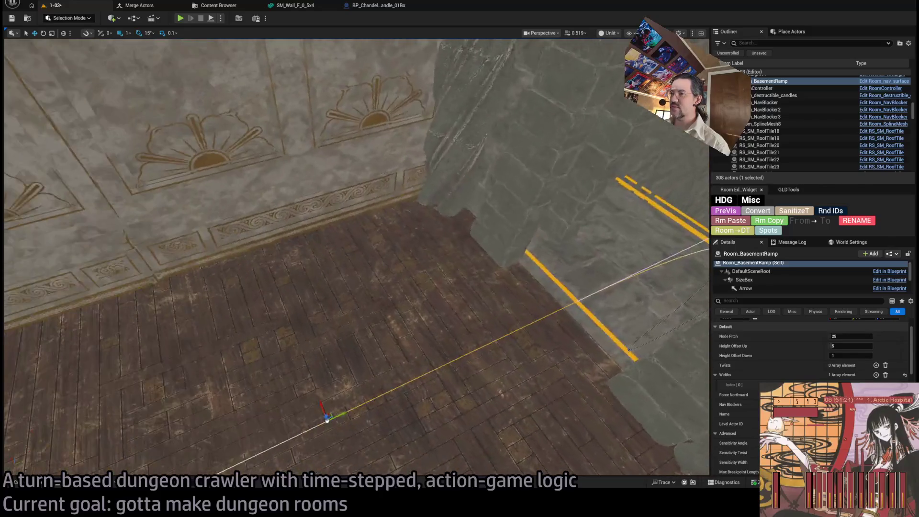
double_click(766, 124)
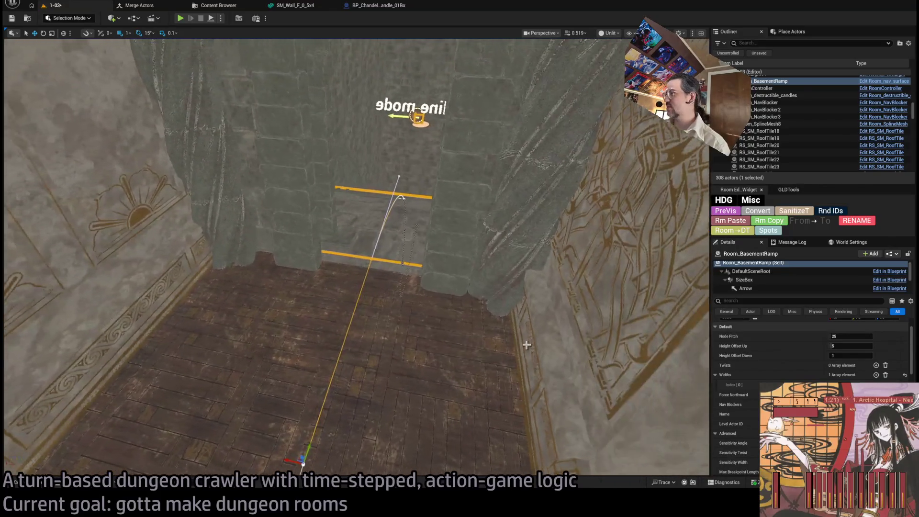
scroll(845, 381, down, 3)
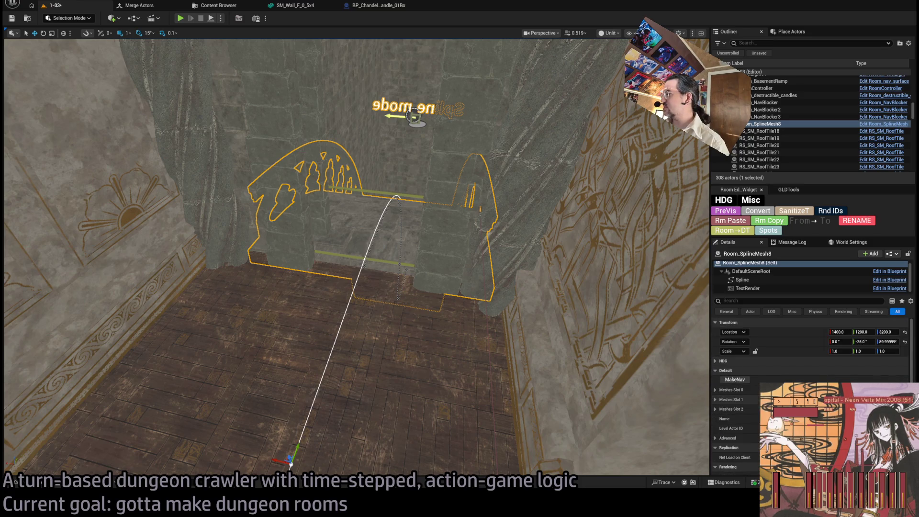
click(728, 370)
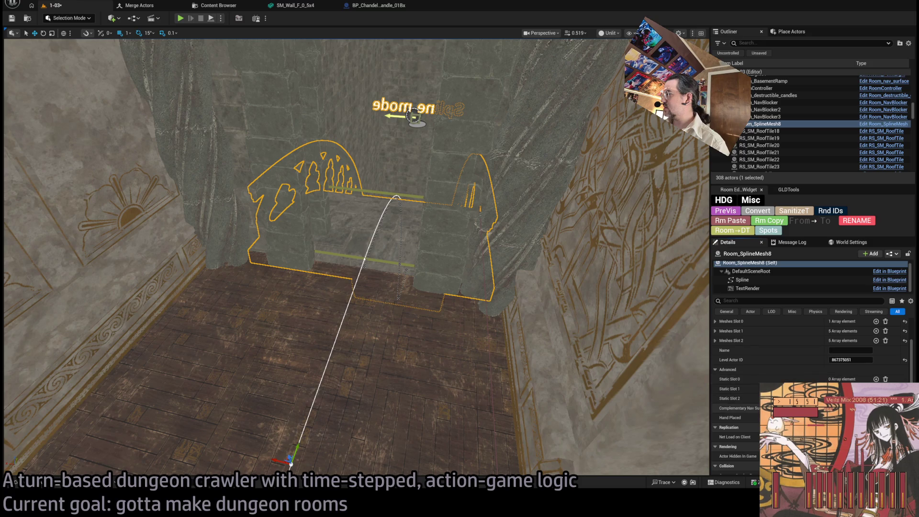
click(720, 370)
- Frame the spline mesh and floorboard, then select the basement ramp spline
drag(491, 349, 491, 326)
key(f)
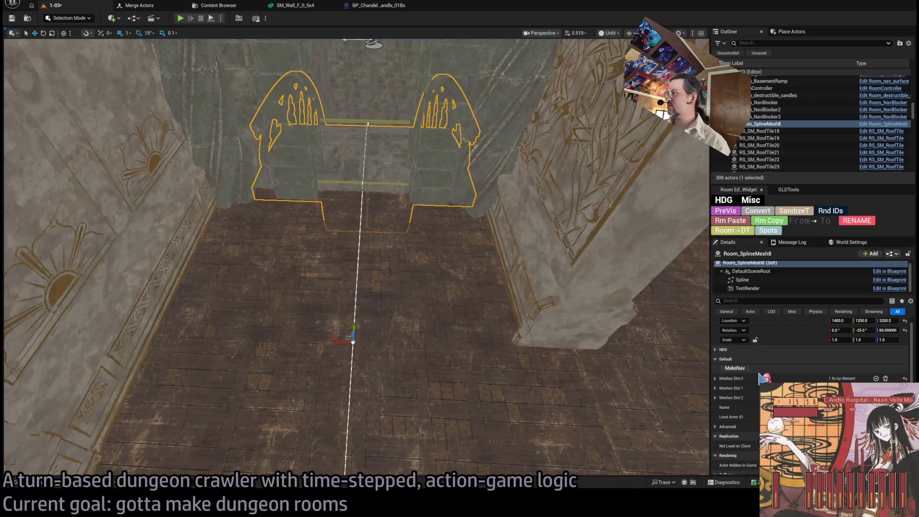
drag(404, 291, 243, 353)
click(558, 347)
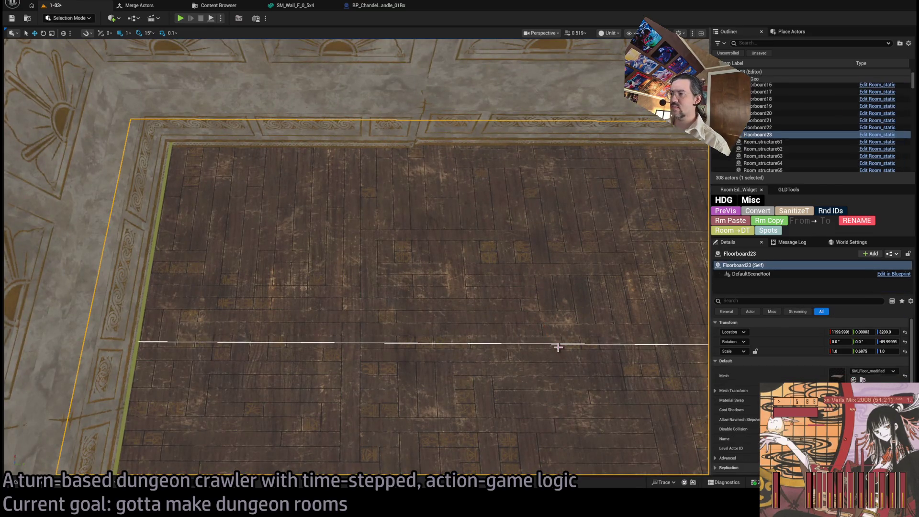
key(f)
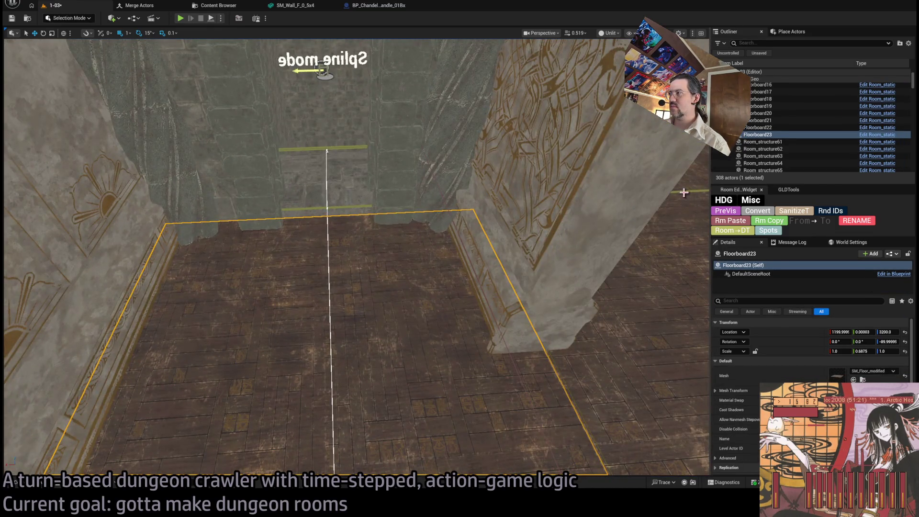
click(684, 193)
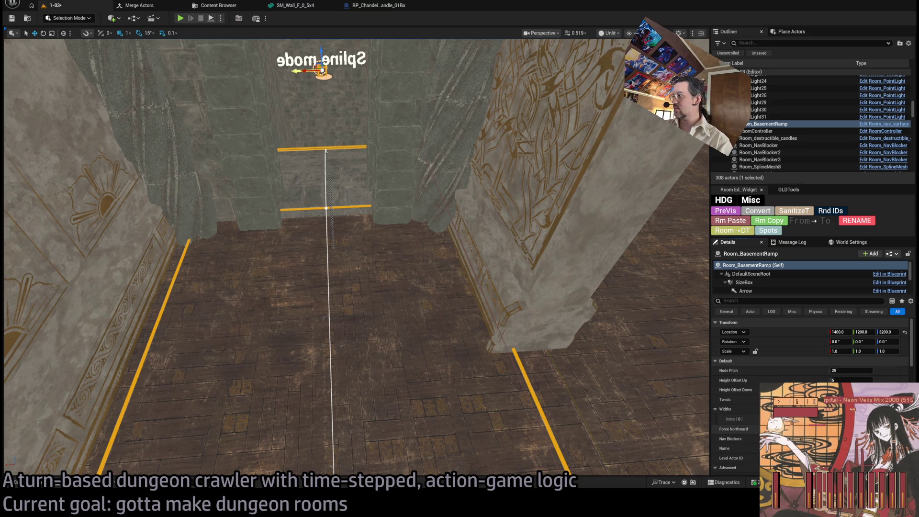
- Save level 1-03 and set the ramp spline's Sensitivity Angle to 0.95
mouse_move(627, 368)
mouse_down()
mouse_move(616, 416)
mouse_move(594, 369)
mouse_move(479, 308)
mouse_up()
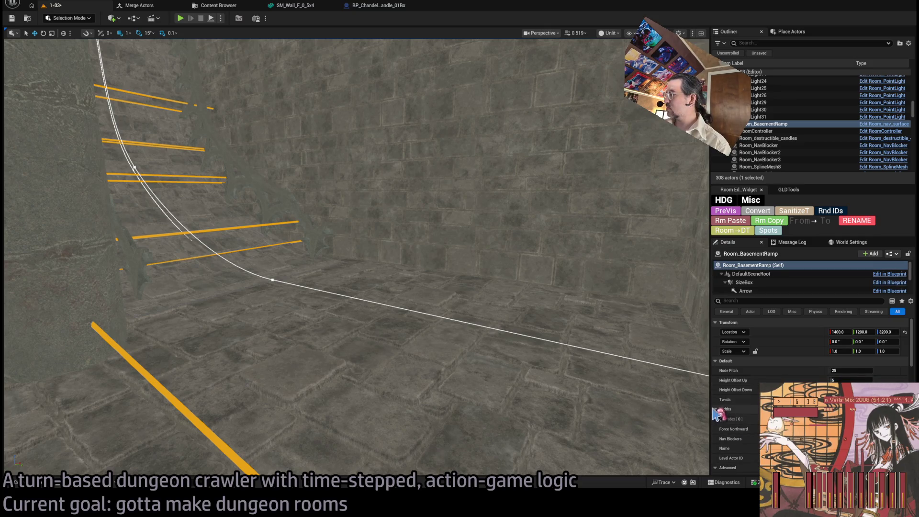
scroll(728, 448, down, 3)
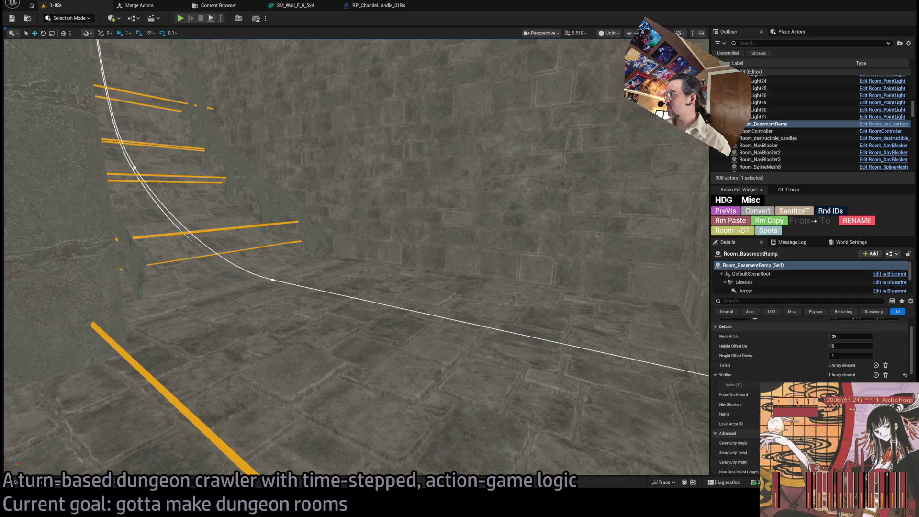
key(ctrl+s)
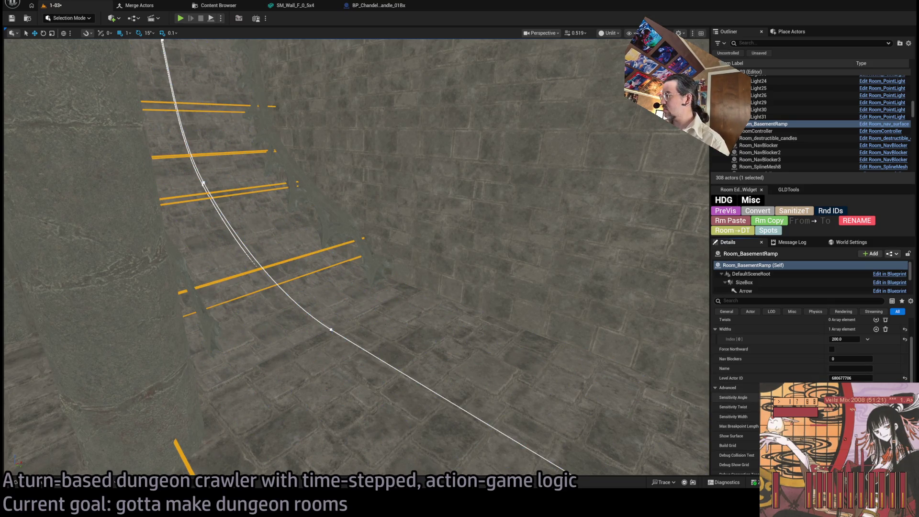
scroll(809, 354, down, 1)
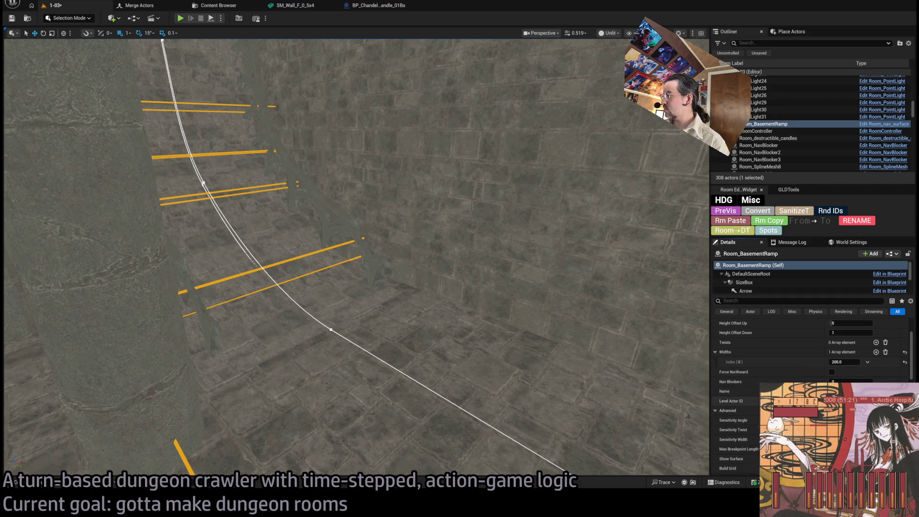
click(851, 375)
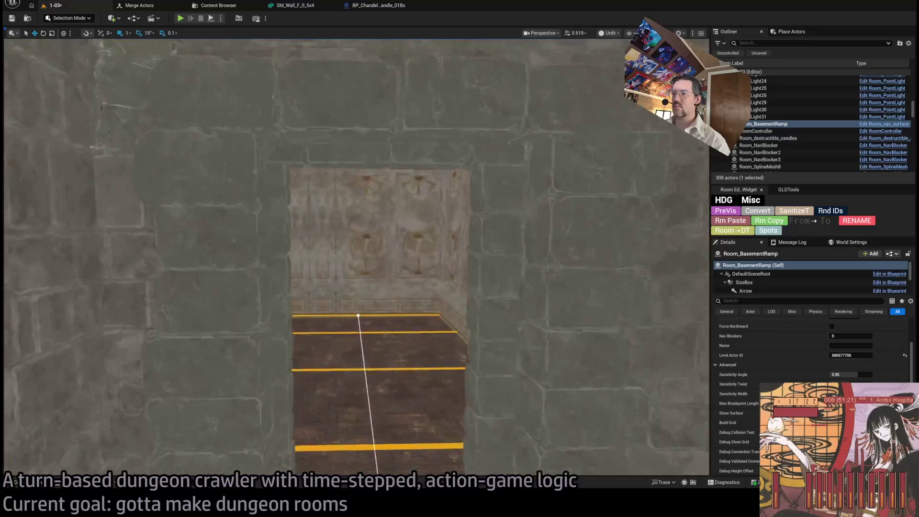
scroll(645, 310, down, 3)
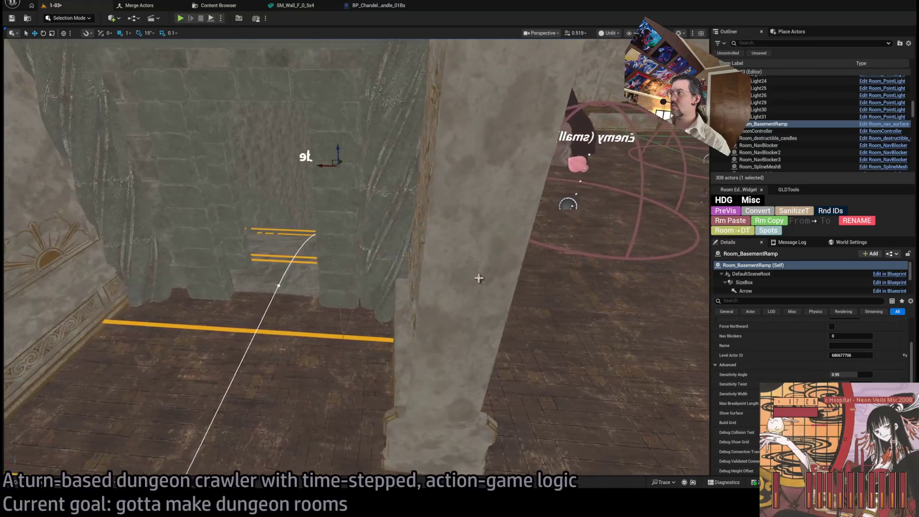
double_click(771, 124)
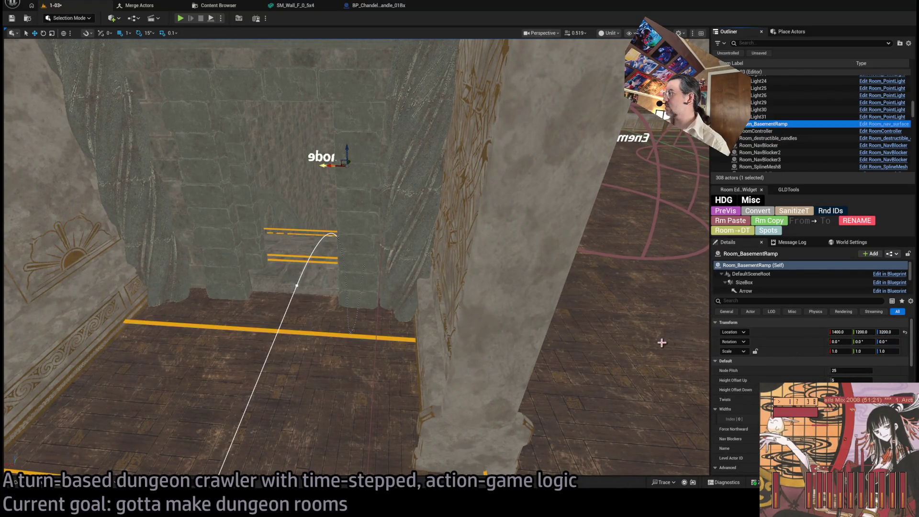
drag(667, 343, 599, 288)
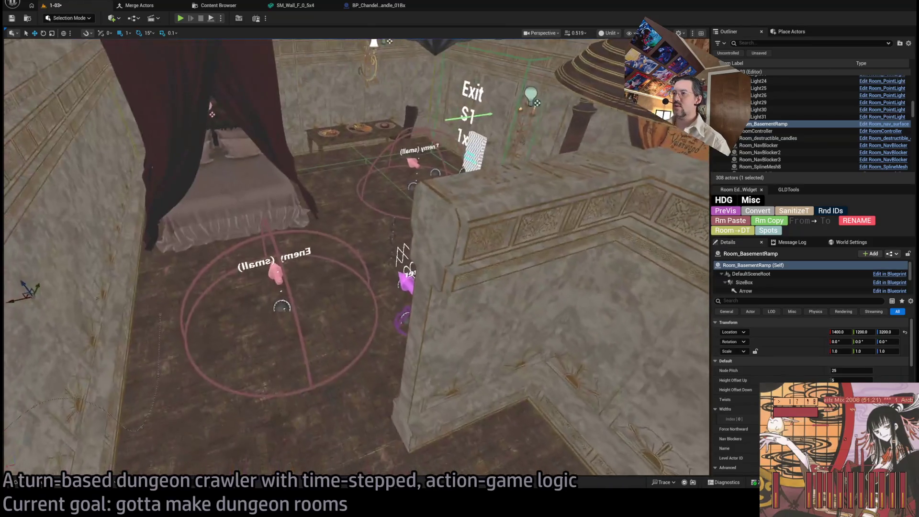
- Select Room_NavBlocker through Room_NavBlocker3 in the Outliner and delete all three
click(772, 146)
shift+click(773, 159)
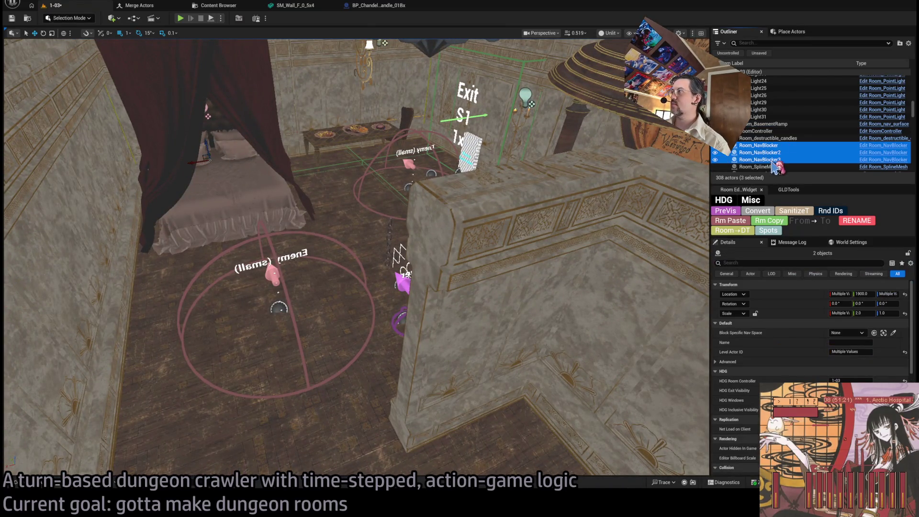
scroll(790, 163, down, 1)
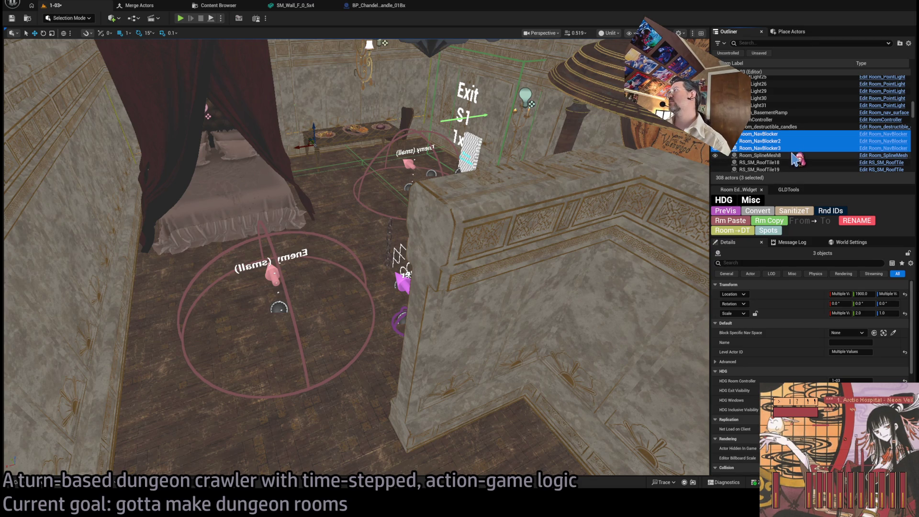
key(Delete)
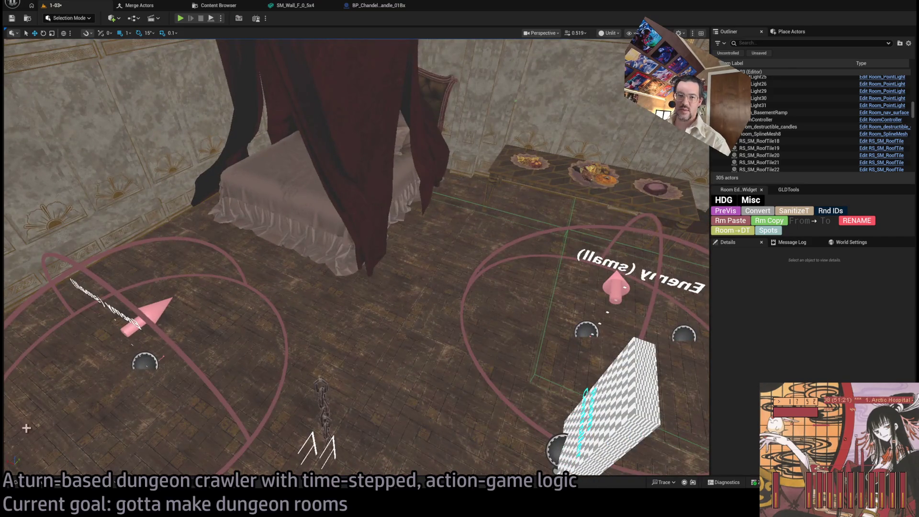
click(29, 482)
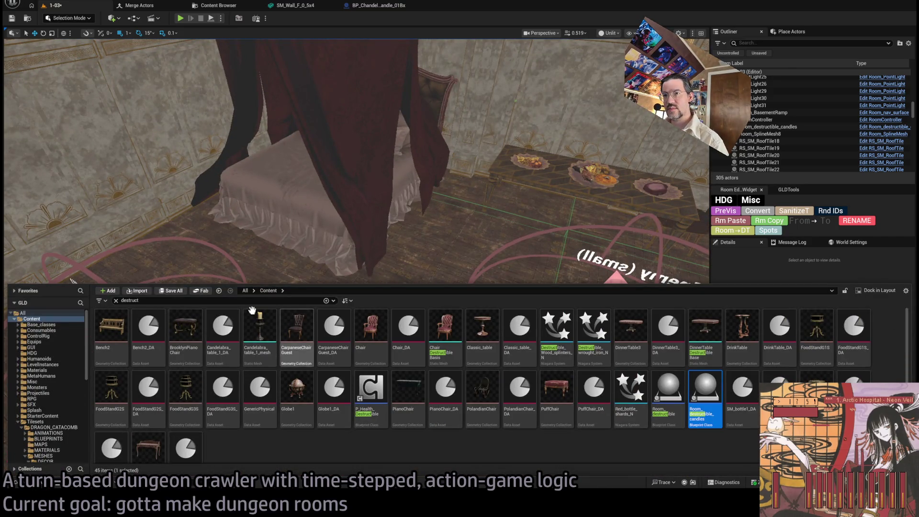
- Drag a Room_nav_surface from Base_classes into the room beside the Exit marker
click(115, 301)
click(41, 324)
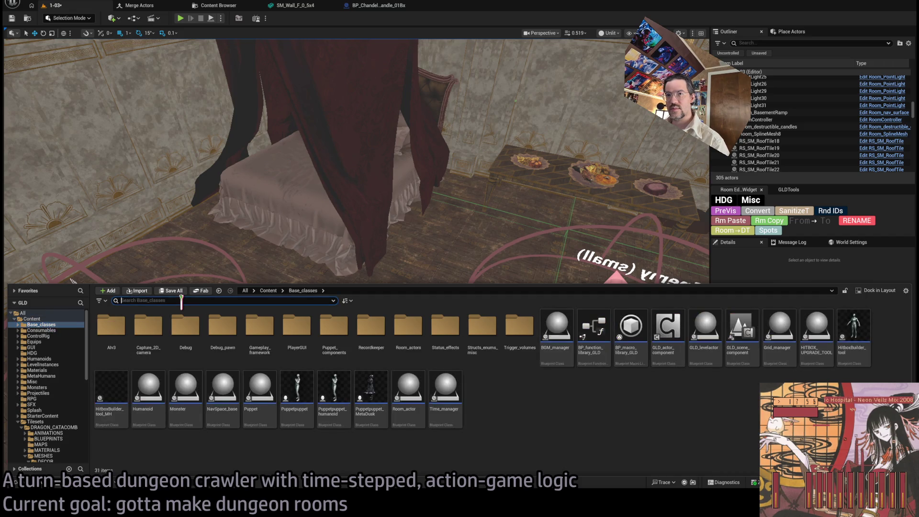
drag(218, 349, 558, 373)
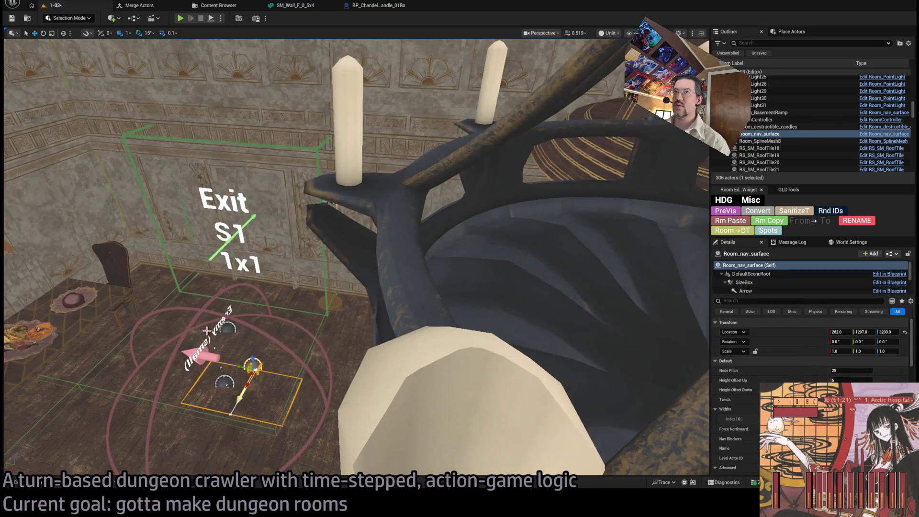
- Place the nav surface at location 0, 1200, 3205 and select its Spline component
key(Tab)
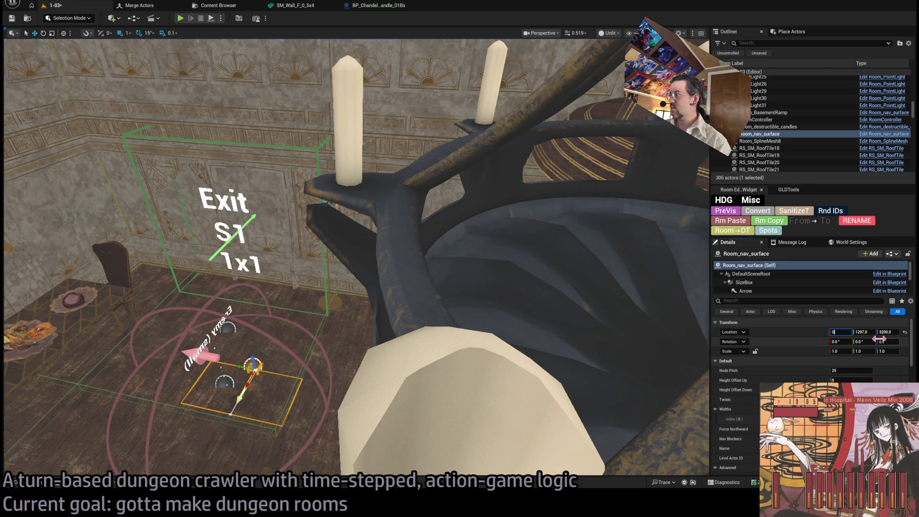
key(Tab)
text(0)
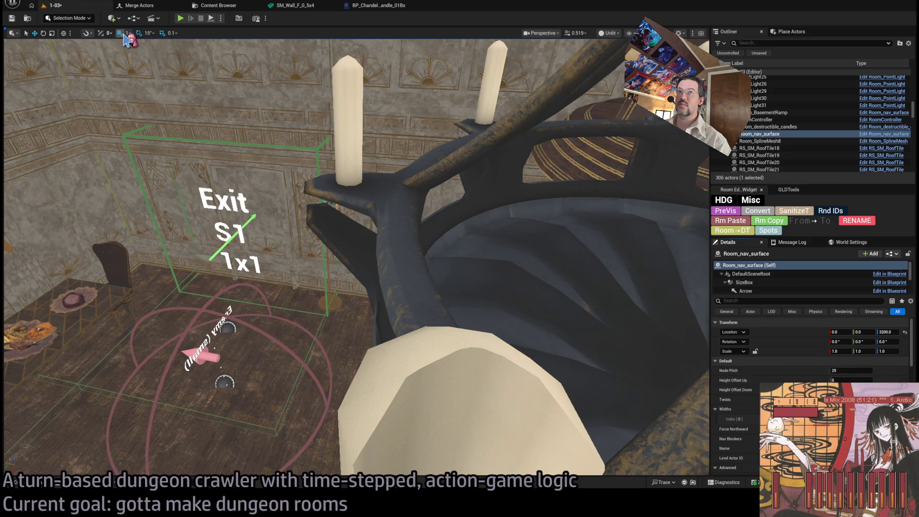
mouse_move(148, 168)
mouse_down()
mouse_move(337, 282)
mouse_move(474, 248)
mouse_move(437, 257)
mouse_move(422, 225)
mouse_move(347, 251)
mouse_move(369, 189)
mouse_move(347, 201)
mouse_move(359, 191)
mouse_move(355, 198)
mouse_up()
text(1200)
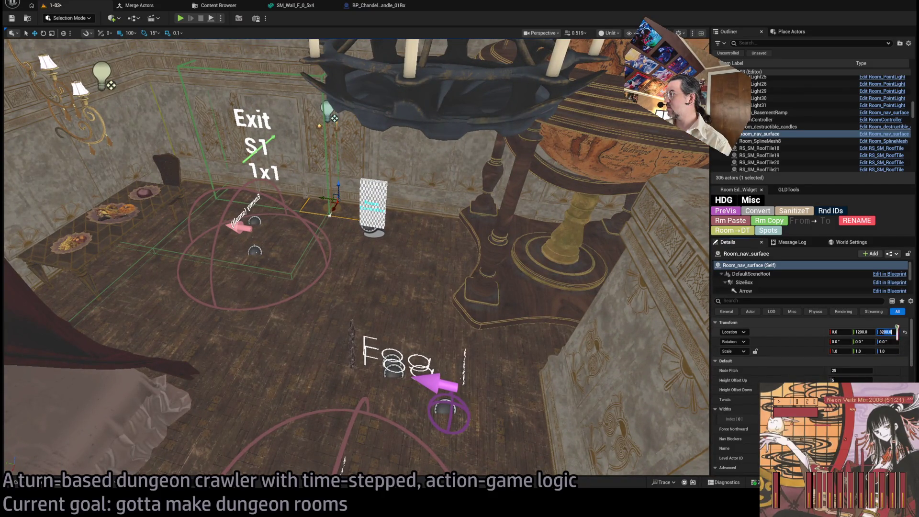
text(5)
key(Return)
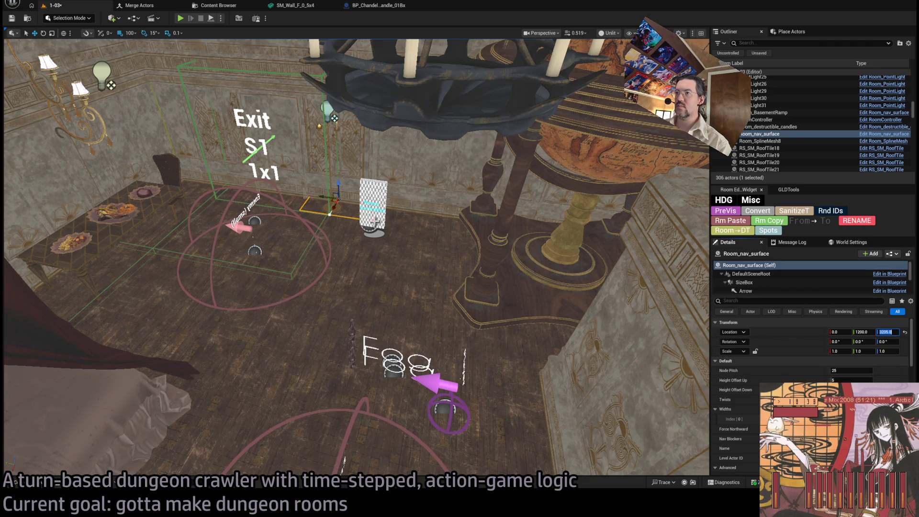
mouse_move(545, 230)
mouse_down()
mouse_move(306, 297)
mouse_move(197, 366)
mouse_move(156, 374)
mouse_up()
click(546, 229)
drag(159, 336, 158, 336)
drag(245, 318, 245, 318)
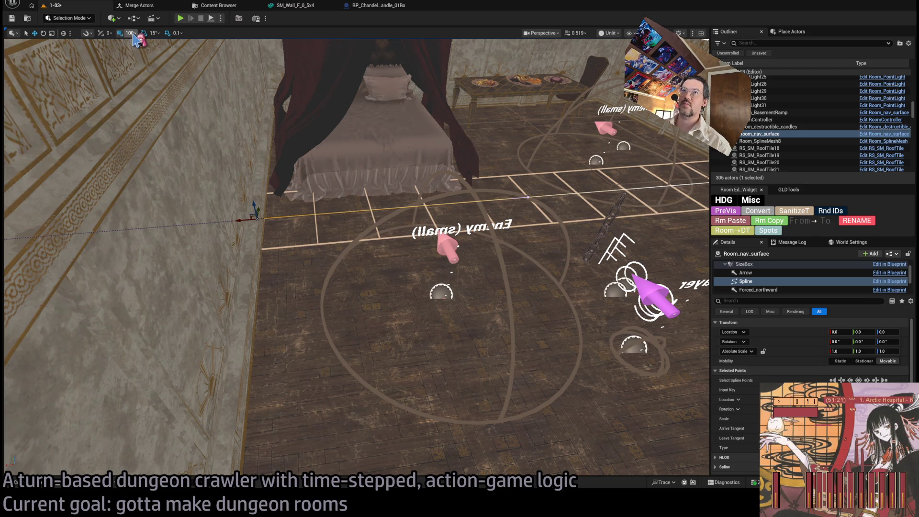
- Stretch the spline's end point across the floor and collapse the spline points and Transform sections
drag(241, 218, 256, 220)
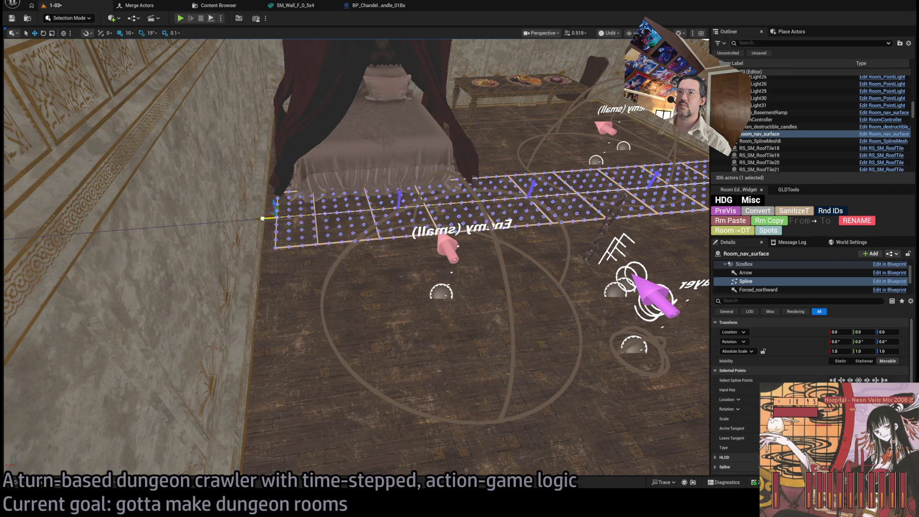
mouse_move(249, 206)
mouse_down()
mouse_move(210, 206)
mouse_move(506, 244)
mouse_up()
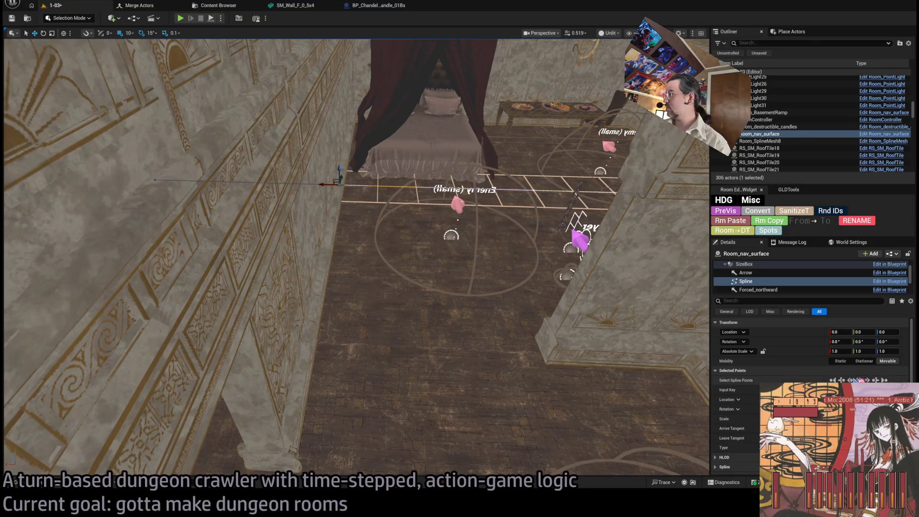
scroll(738, 390, down, 2)
scroll(749, 378, up, 2)
click(753, 371)
click(729, 322)
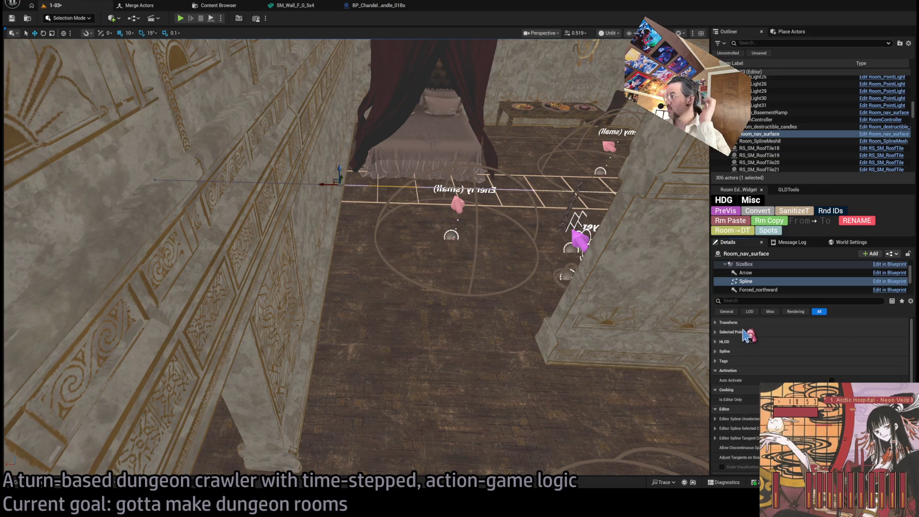
- Inspect the SizeBox component's properties, then return to Room_nav_surface (Self)
click(765, 265)
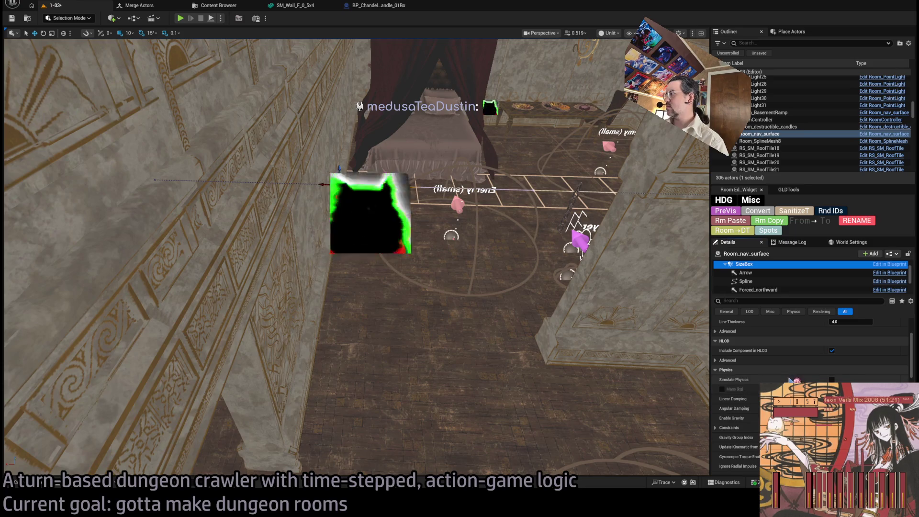
scroll(789, 376, down, 3)
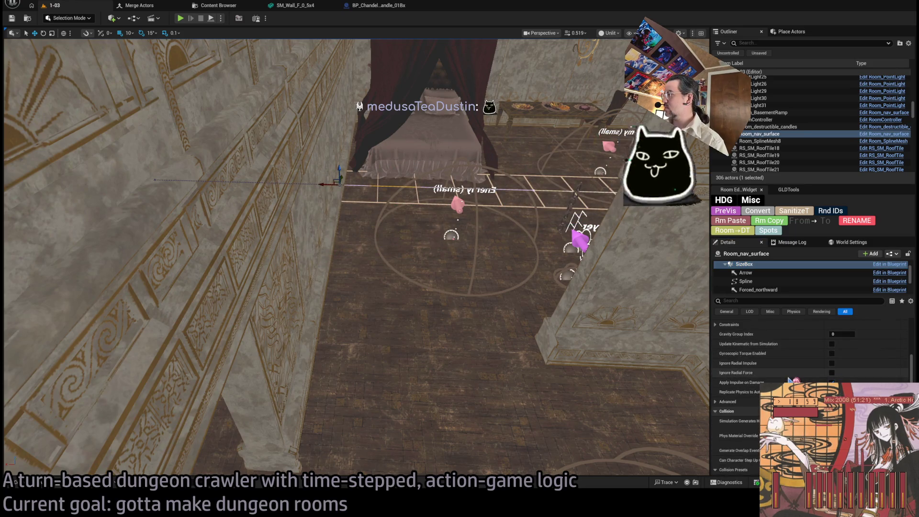
scroll(789, 376, up, 3)
scroll(789, 376, up, 2)
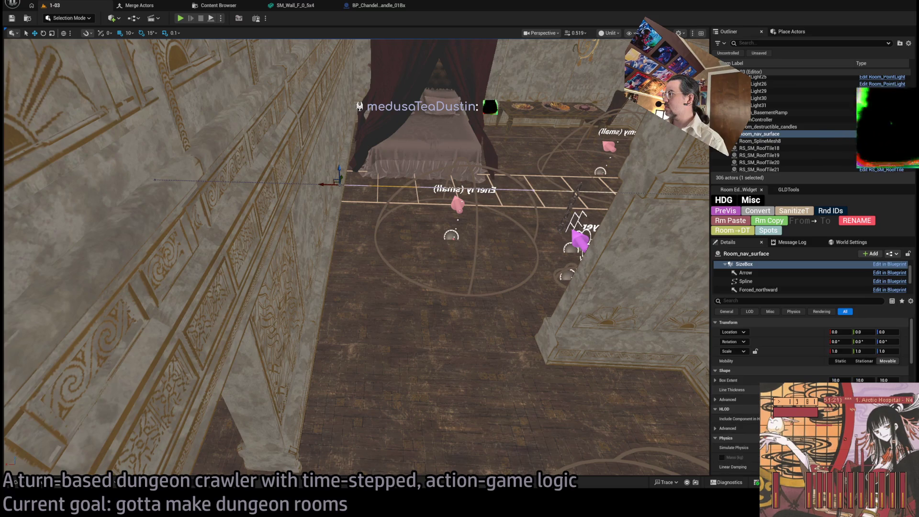
scroll(762, 277, up, 1)
click(757, 265)
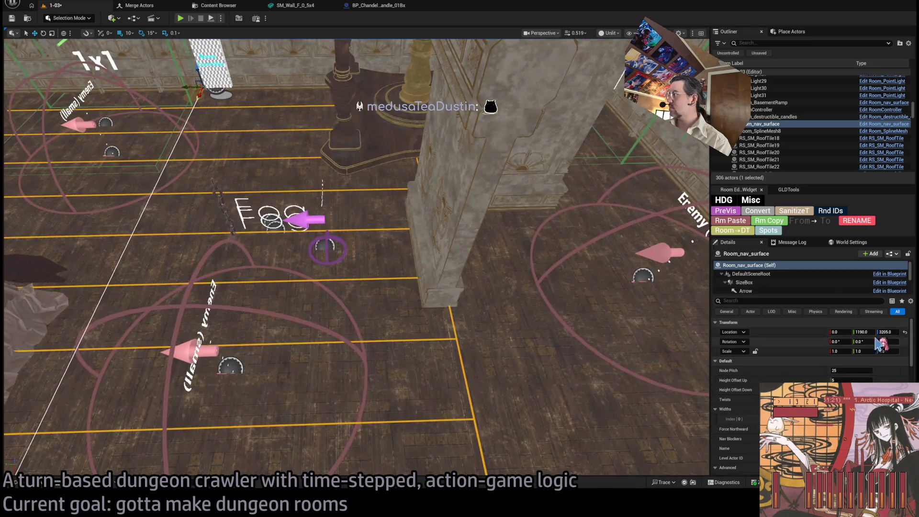
- Set the nav surface's Location Y to 1200 and Alt-drag a copy into the corridor
click(863, 332)
text(1280)
key(Return)
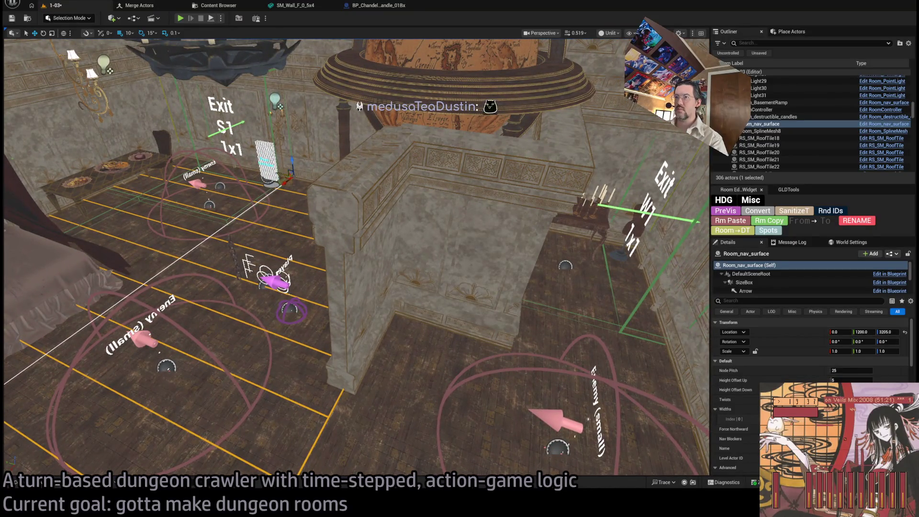
drag(281, 172, 450, 218)
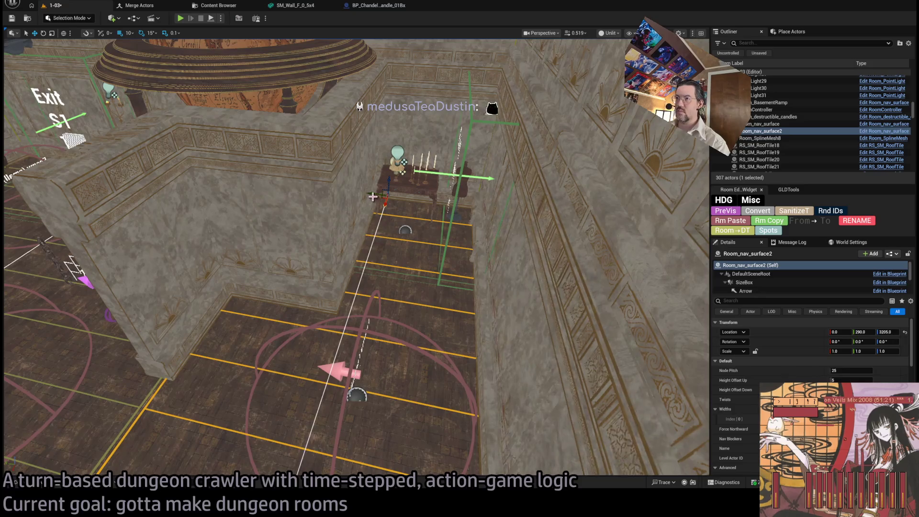
- Frame the new Room_nav_surface2 in the corridor and reselect the original nav surface
scroll(370, 195, up, 5)
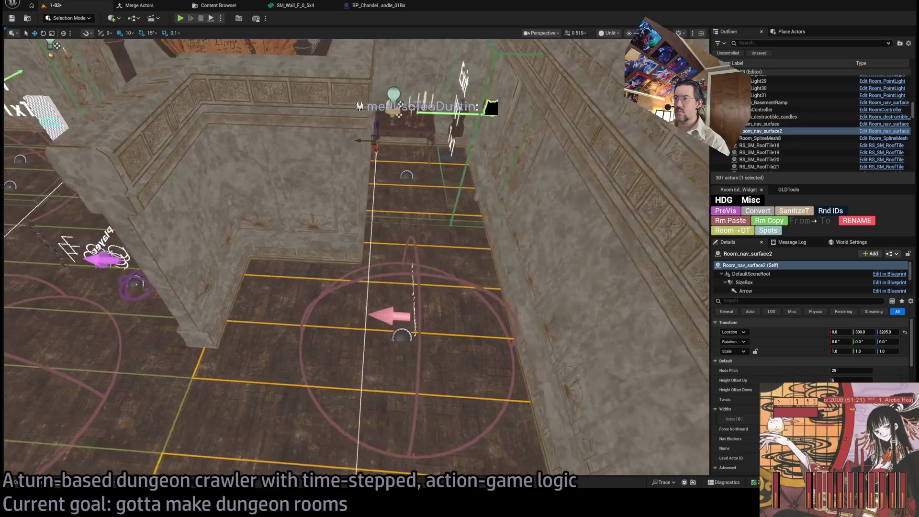
scroll(356, 257, up, 5)
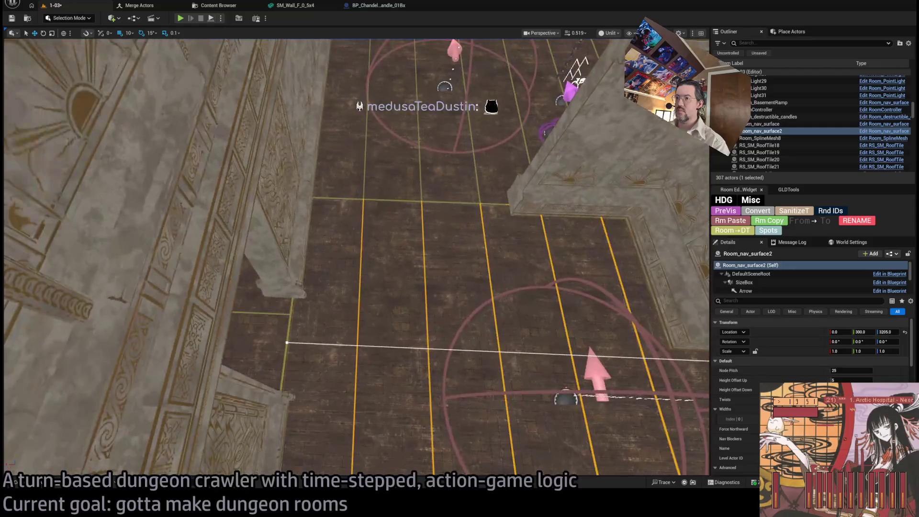
scroll(356, 257, up, 5)
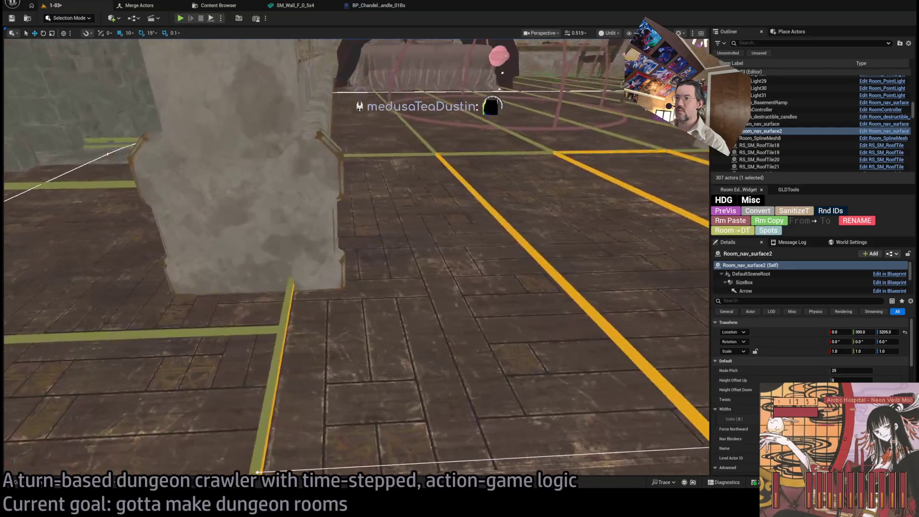
key(f)
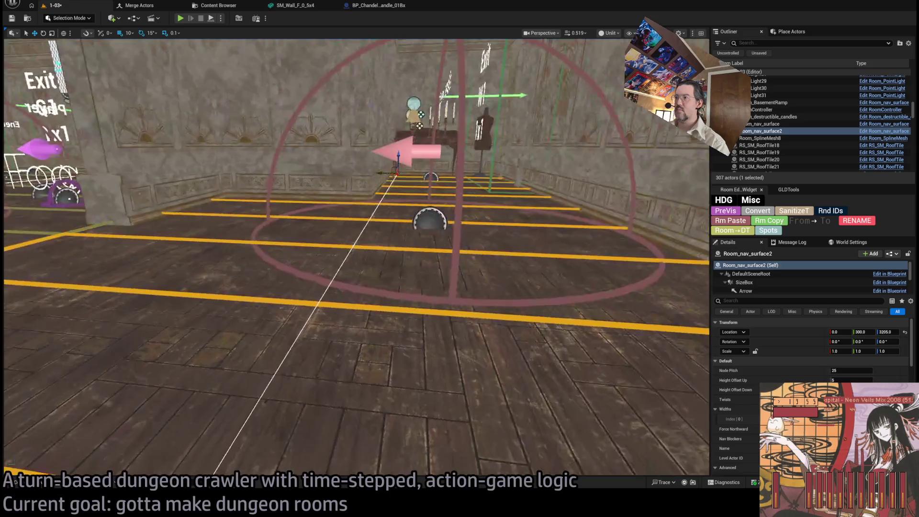
scroll(357, 257, up, 5)
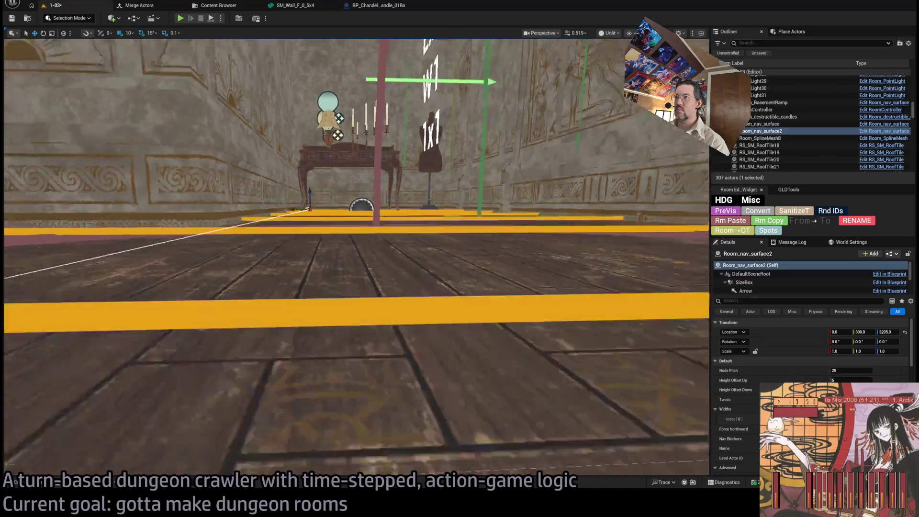
mouse_move(654, 327)
mouse_down()
mouse_move(598, 327)
mouse_move(654, 327)
mouse_up()
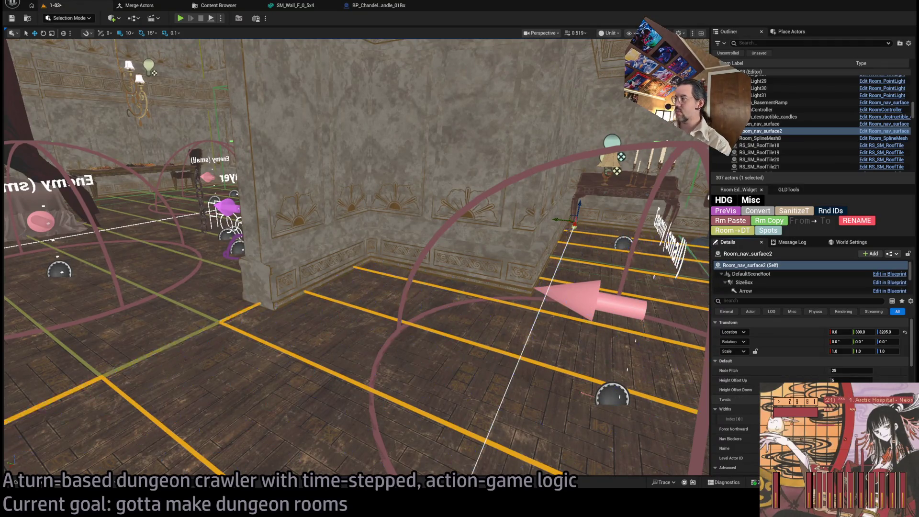
click(547, 308)
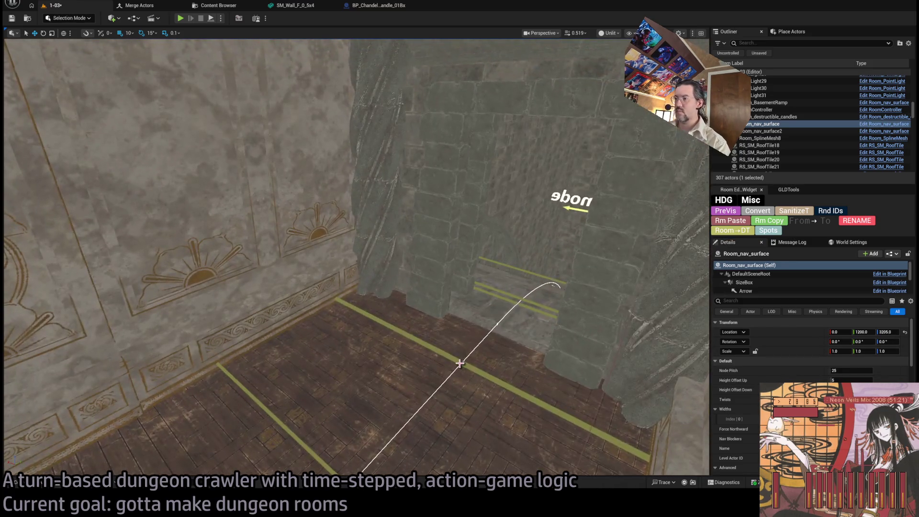
- Raise the basement ramp's Height Offset Up to 10 and frame the ramp
click(460, 364)
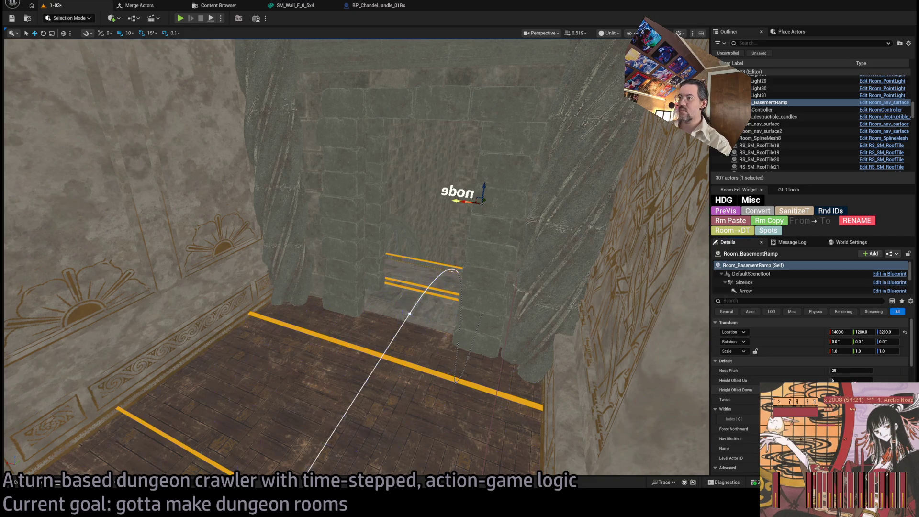
click(843, 381)
key(Return)
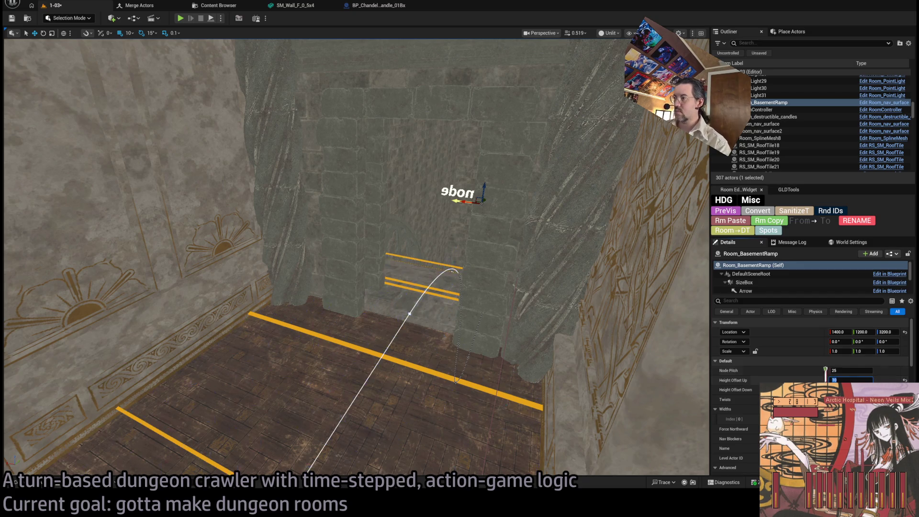
key(f)
scroll(412, 287, down, 3)
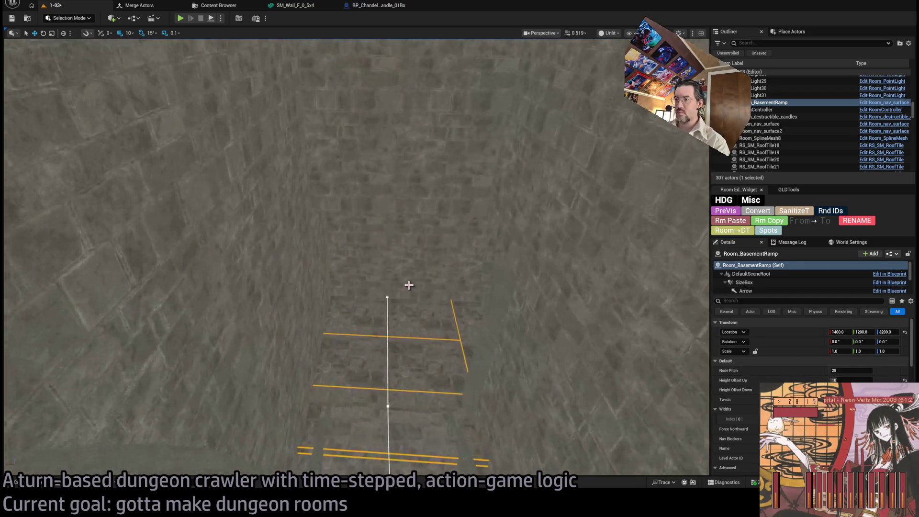
mouse_move(420, 289)
mouse_down()
mouse_move(364, 249)
mouse_move(335, 249)
mouse_move(319, 234)
mouse_up()
mouse_move(441, 211)
mouse_down()
mouse_move(431, 206)
mouse_move(440, 211)
mouse_up()
- Select the second nav surface, then the room controller by the S1 exit
click(459, 221)
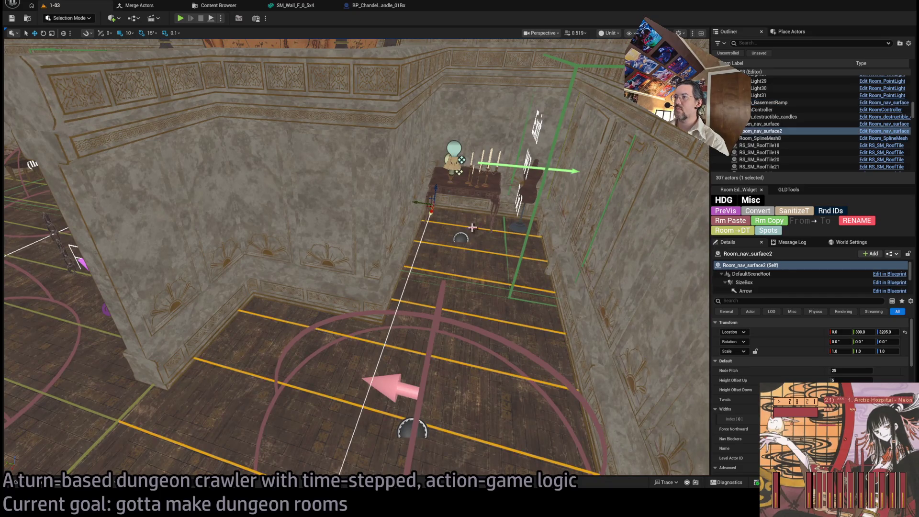
drag(675, 282, 599, 258)
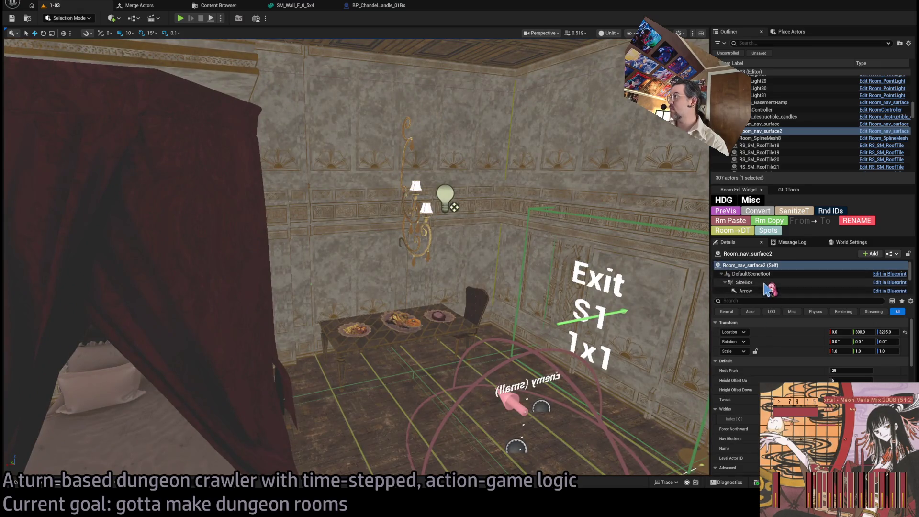
click(596, 360)
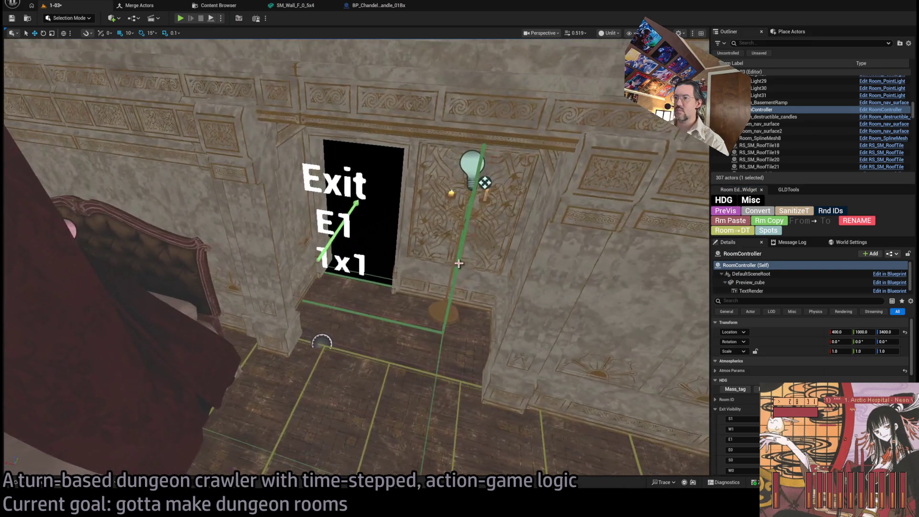
click(335, 215)
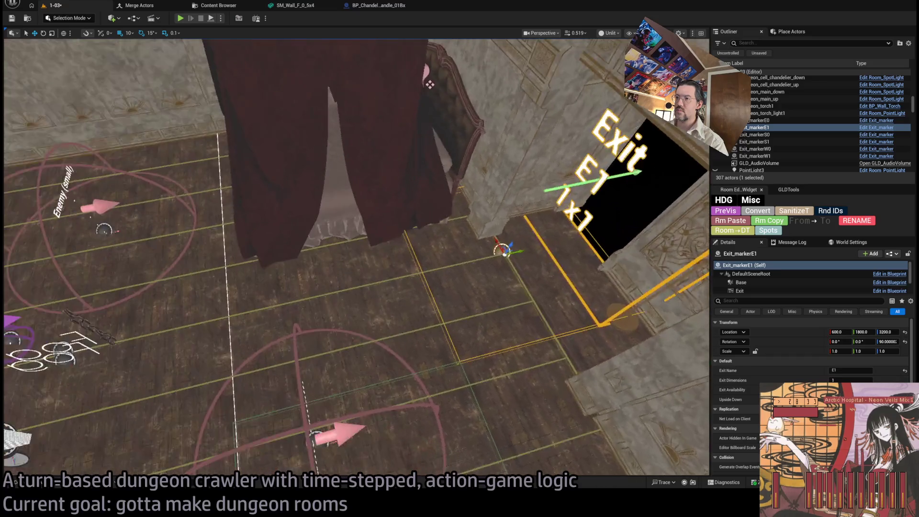
mouse_move(400, 292)
mouse_down()
mouse_move(536, 268)
mouse_move(498, 268)
mouse_move(479, 307)
mouse_move(597, 87)
mouse_up()
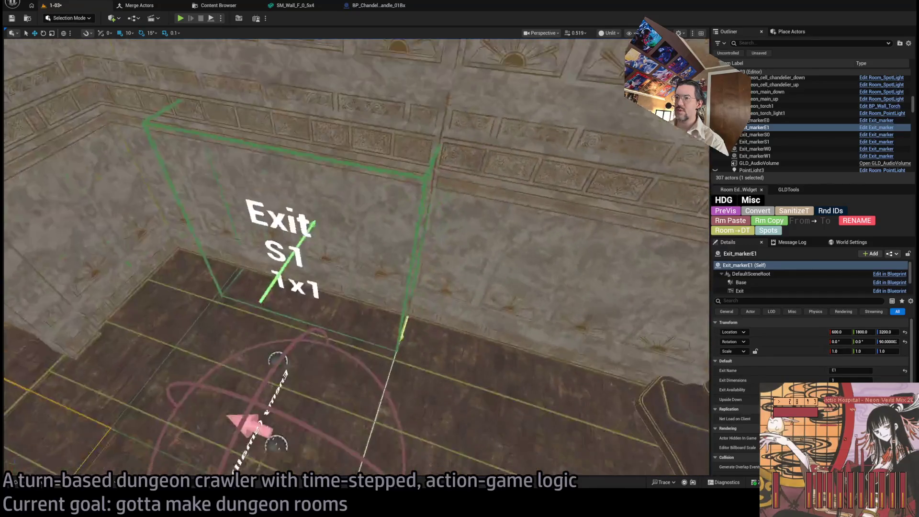
click(405, 317)
drag(405, 317, 470, 279)
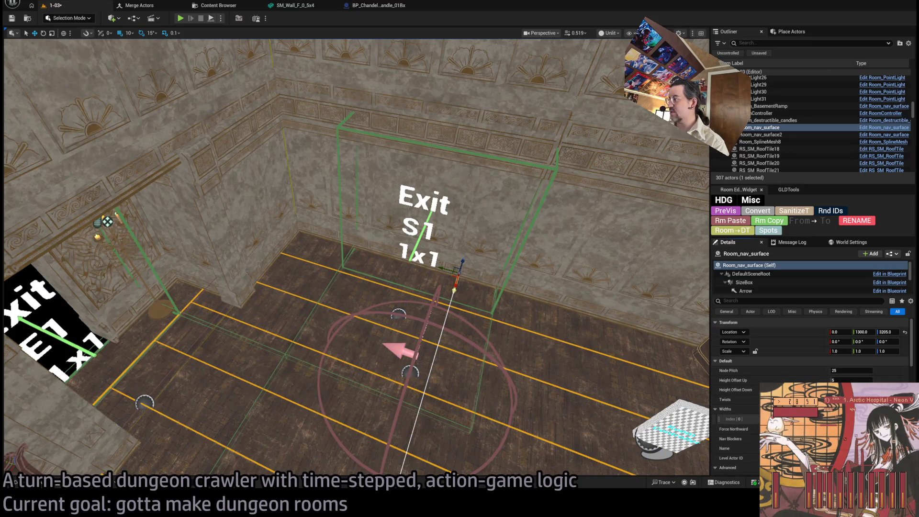
mouse_move(470, 279)
mouse_down()
mouse_move(818, 278)
mouse_move(818, 330)
mouse_move(817, 303)
mouse_up()
- Select and focus the nav surface's NavBlocker1 component, orbiting to look it over
scroll(790, 280, down, 3)
click(750, 268)
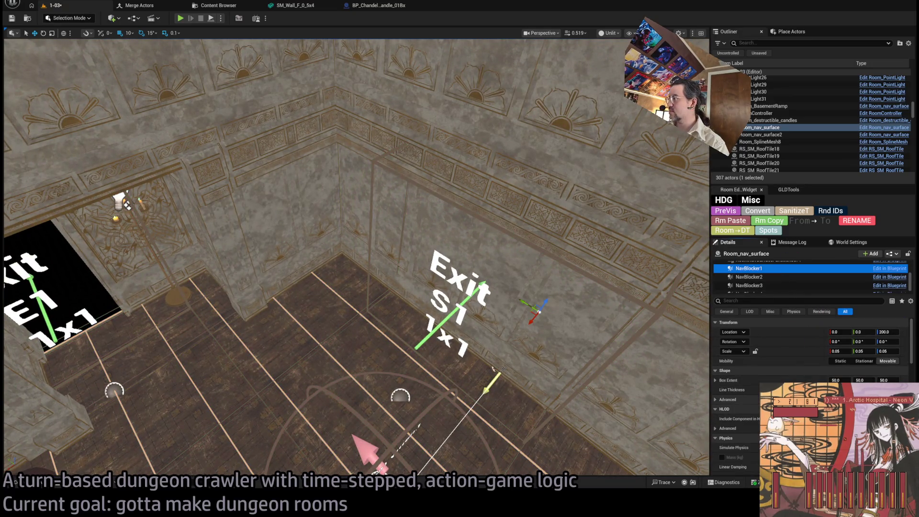
scroll(727, 282, up, 3)
click(745, 265)
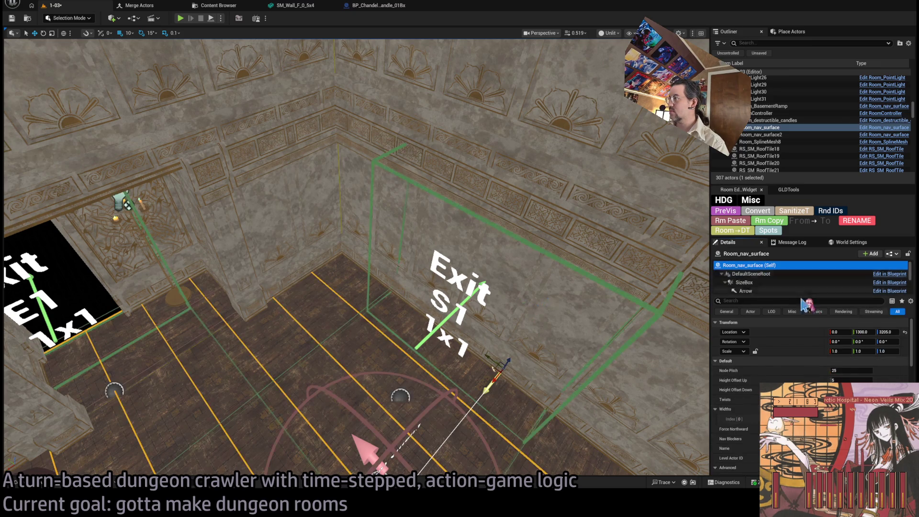
click(726, 398)
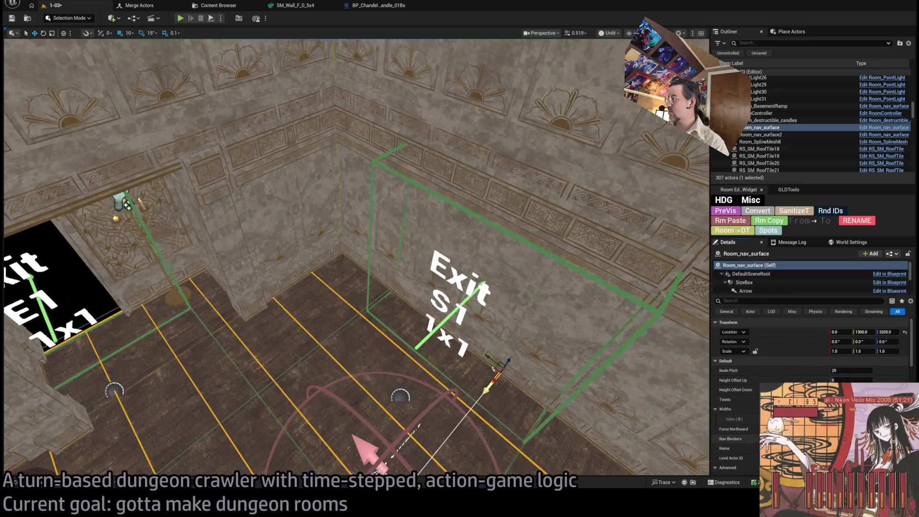
scroll(784, 288, down, 3)
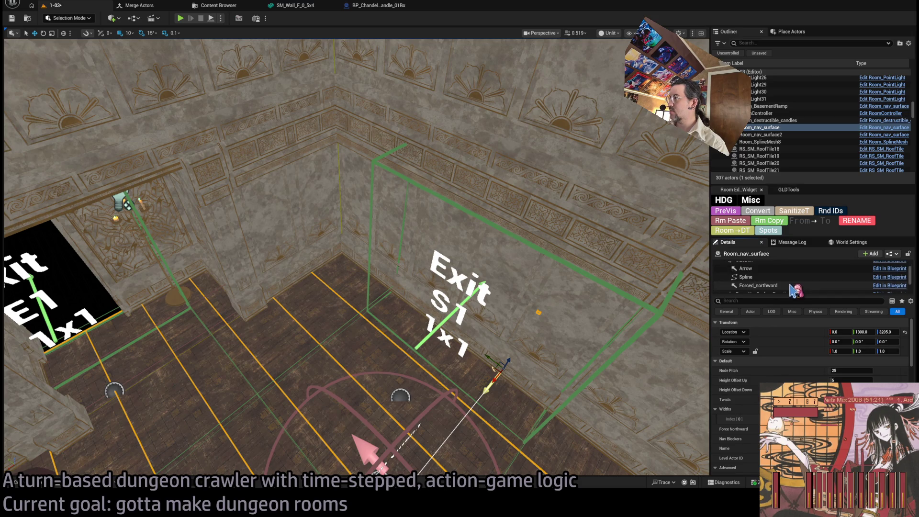
double_click(750, 291)
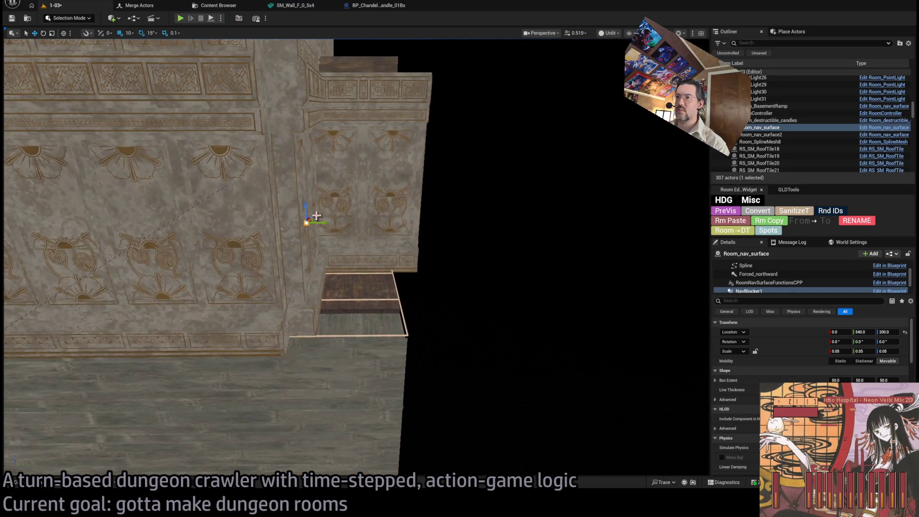
mouse_move(358, 331)
mouse_down()
mouse_move(407, 312)
mouse_move(398, 305)
mouse_up()
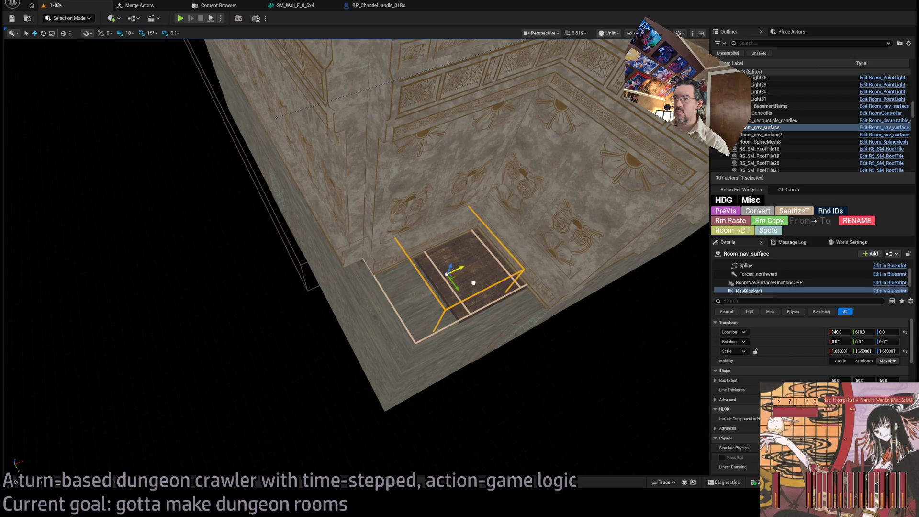
mouse_move(465, 271)
mouse_down()
mouse_move(458, 268)
mouse_move(556, 169)
mouse_move(484, 271)
mouse_up()
- Move NavBlocker2 beside the E3 doorway at 1010, 630, 200 and scale it up
scroll(766, 278, down, 2)
click(750, 289)
click(749, 271)
drag(284, 218, 327, 239)
scroll(549, 289, up, 3)
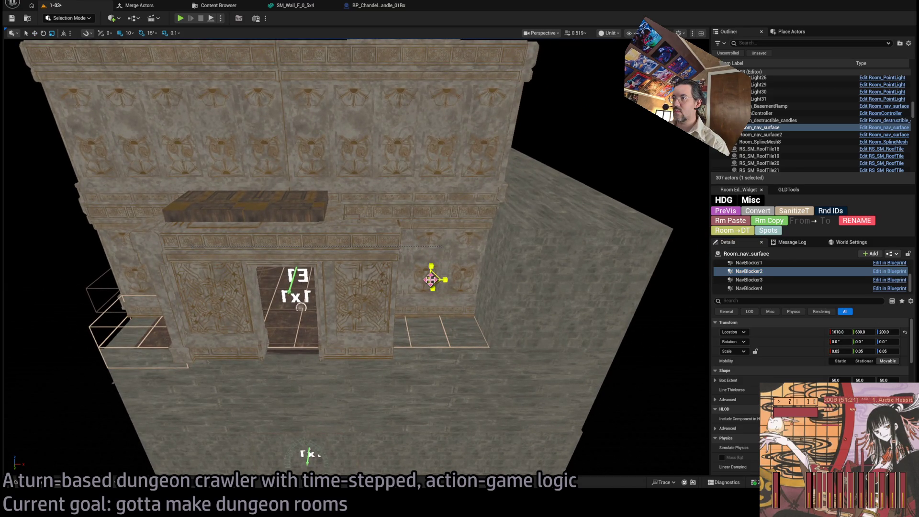
drag(431, 279, 432, 280)
- Select the room's nav surface and pick its NavBlocker2 component
click(422, 297)
scroll(390, 306, up, 3)
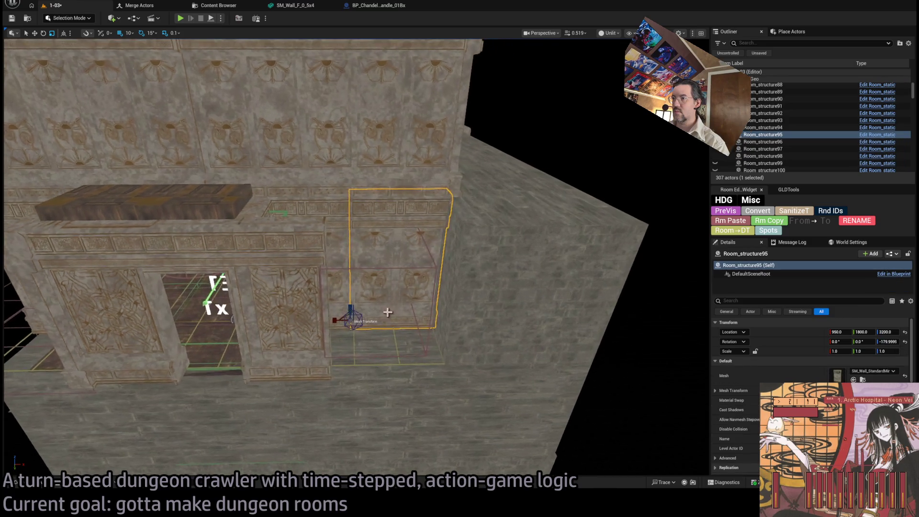
click(399, 364)
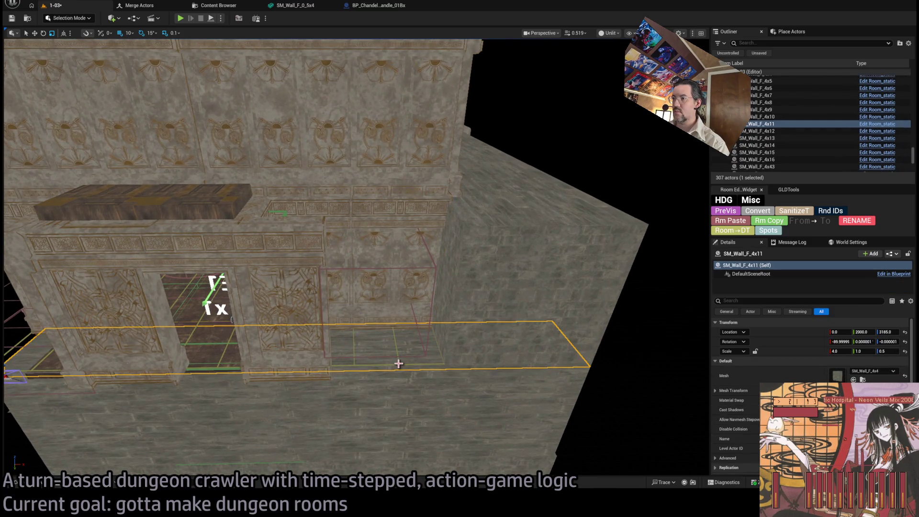
click(399, 365)
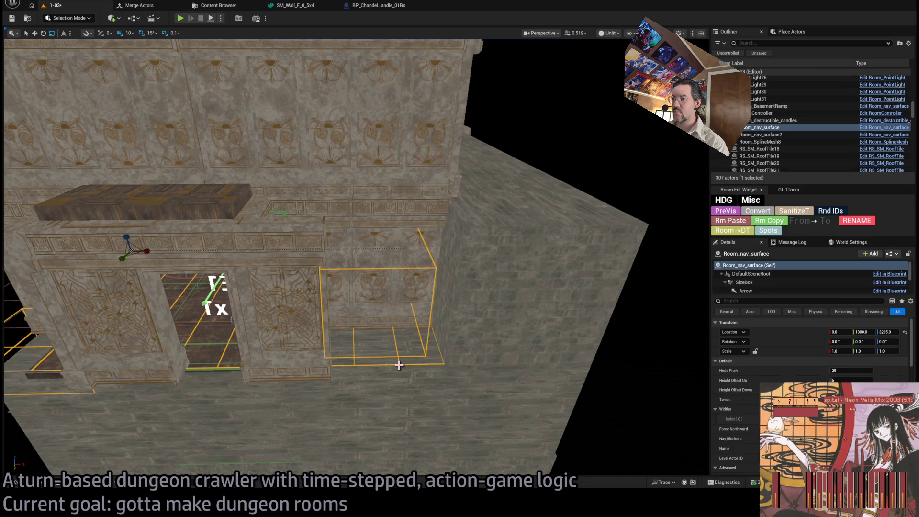
scroll(765, 287, down, 4)
click(762, 289)
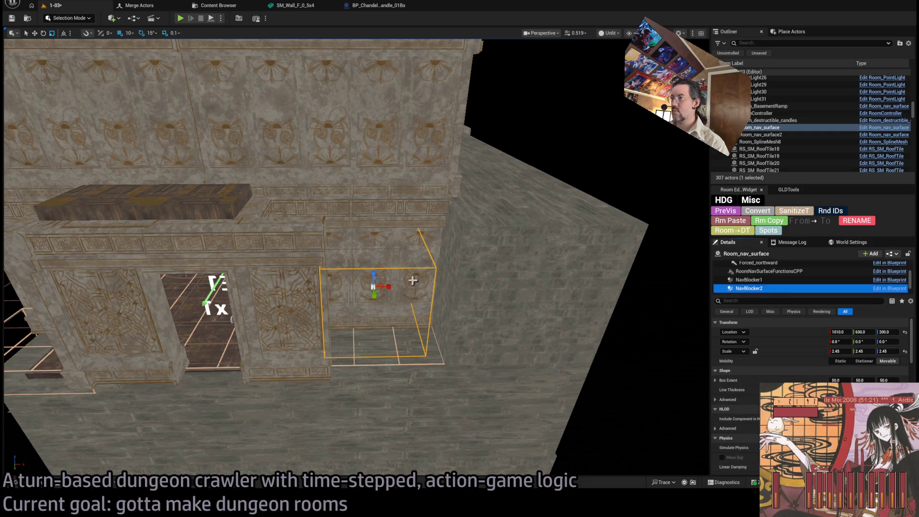
- Move and resize the NavBlocker2 box along Y to cover the floor strip by the wall
mouse_move(381, 285)
mouse_down()
mouse_move(402, 323)
mouse_move(389, 321)
mouse_move(390, 353)
mouse_move(410, 343)
mouse_up()
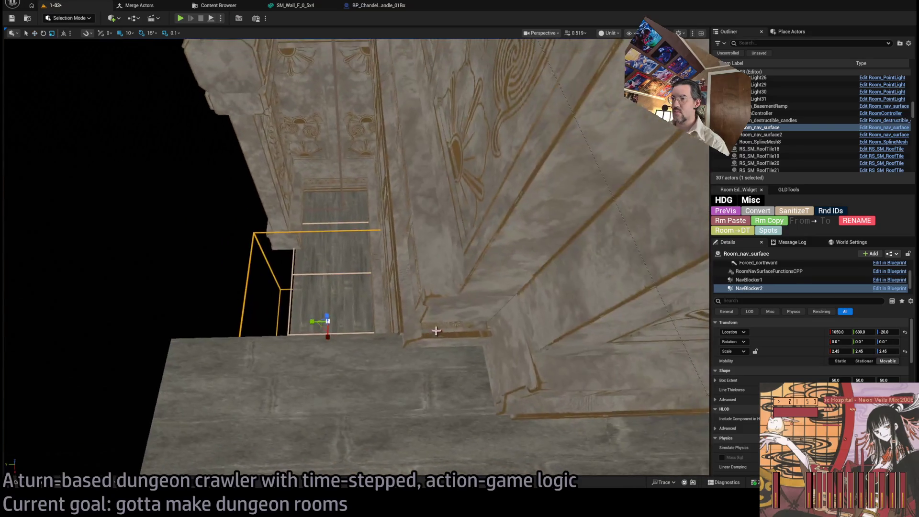
drag(311, 321, 326, 322)
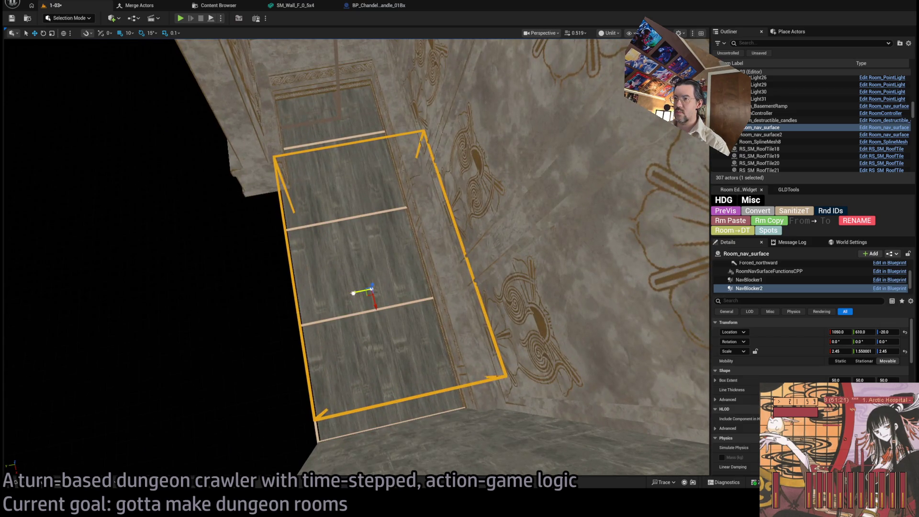
drag(359, 287, 351, 288)
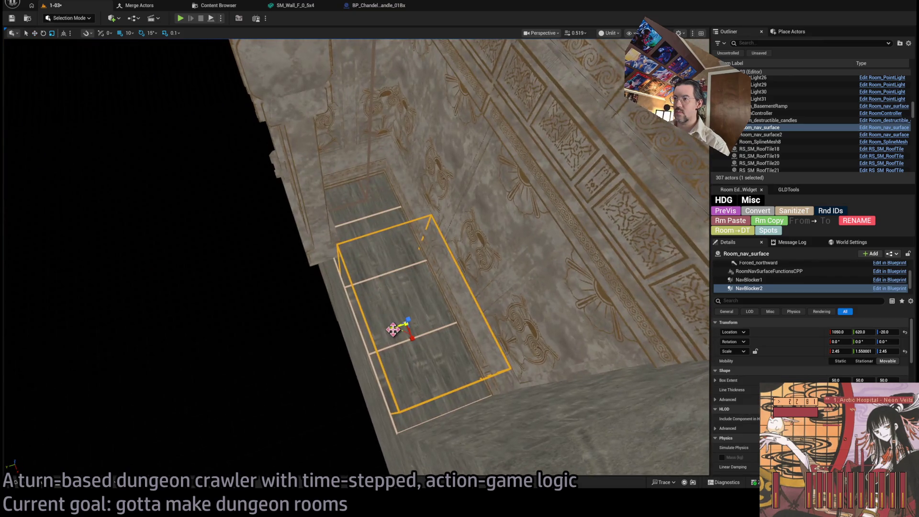
mouse_move(396, 329)
mouse_down()
mouse_move(418, 339)
mouse_move(393, 301)
mouse_up()
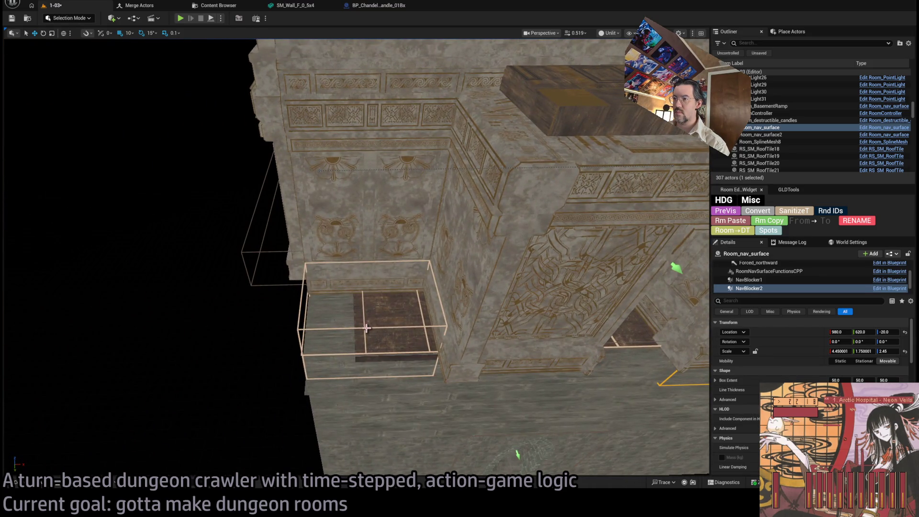
click(367, 328)
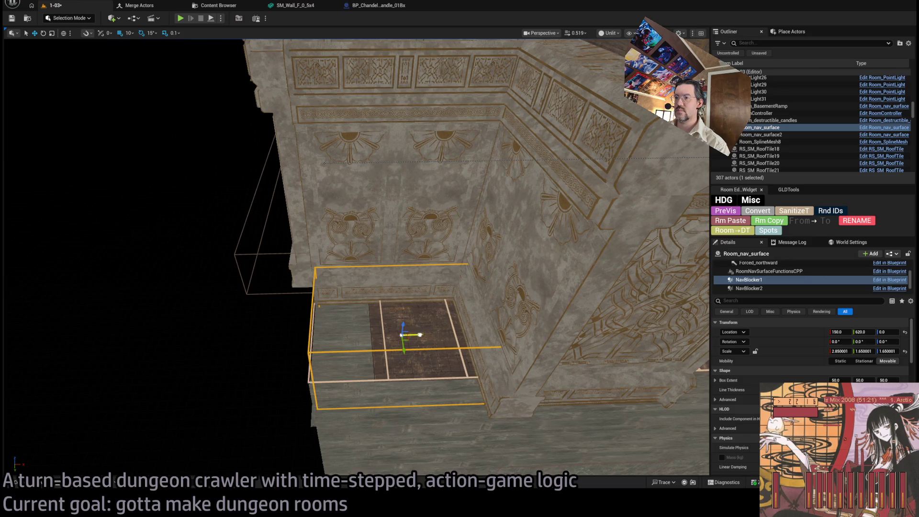
mouse_move(399, 337)
mouse_down()
mouse_move(375, 325)
mouse_move(371, 285)
mouse_up()
- Save level 1-03, start Play in editor, and run the character toward the door
key(ctrl+s)
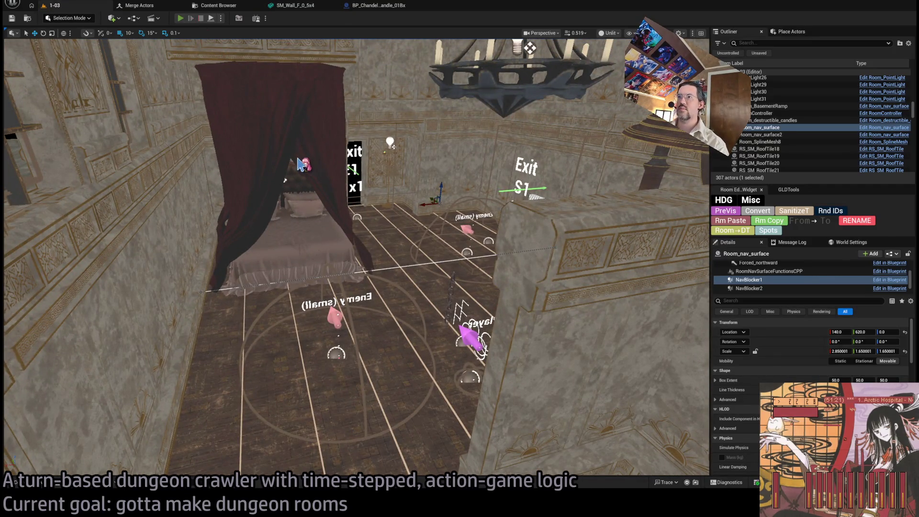
key(alt+p)
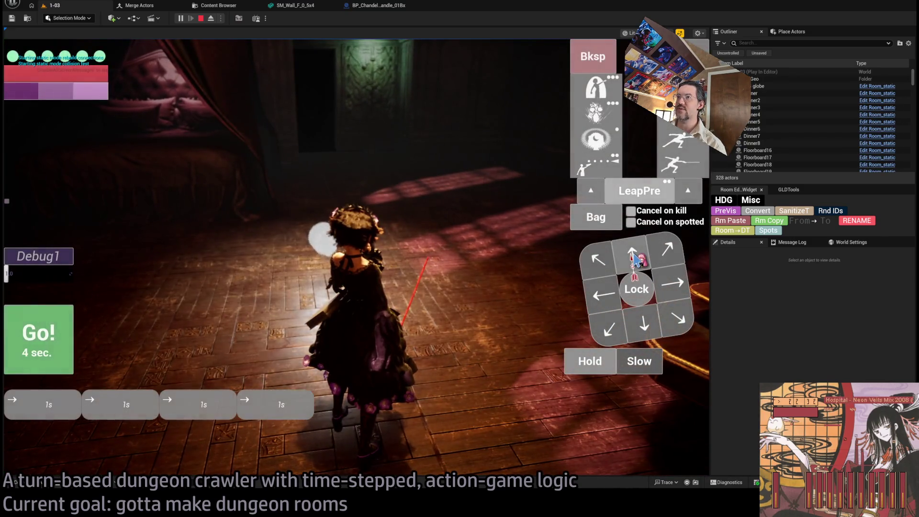
click(633, 258)
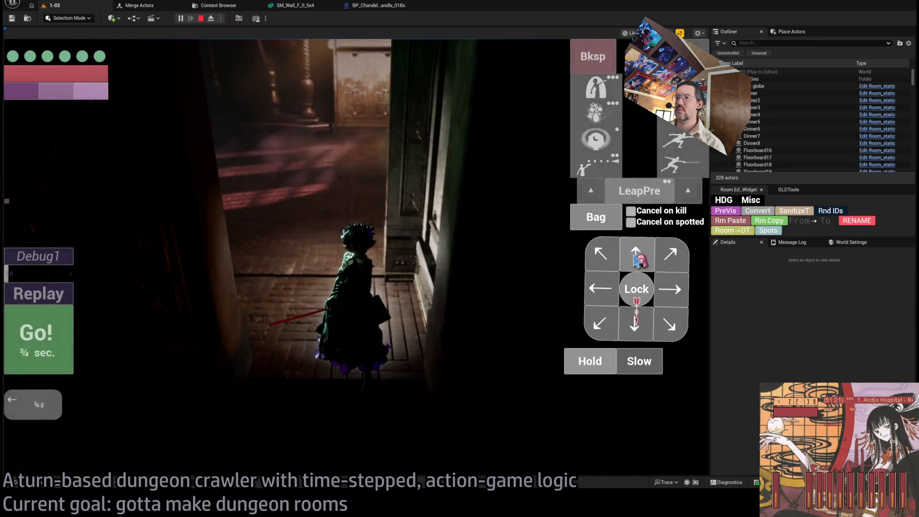
click(634, 258)
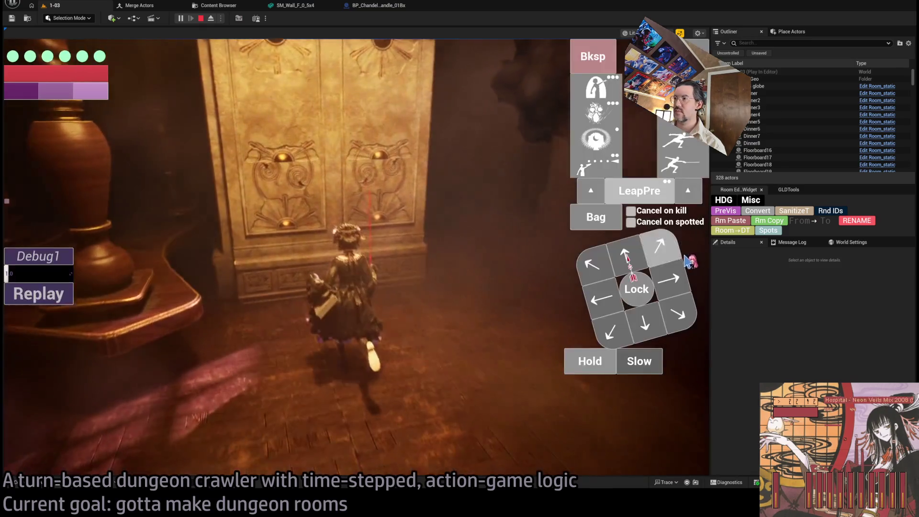
click(593, 264)
click(602, 299)
click(645, 323)
click(601, 304)
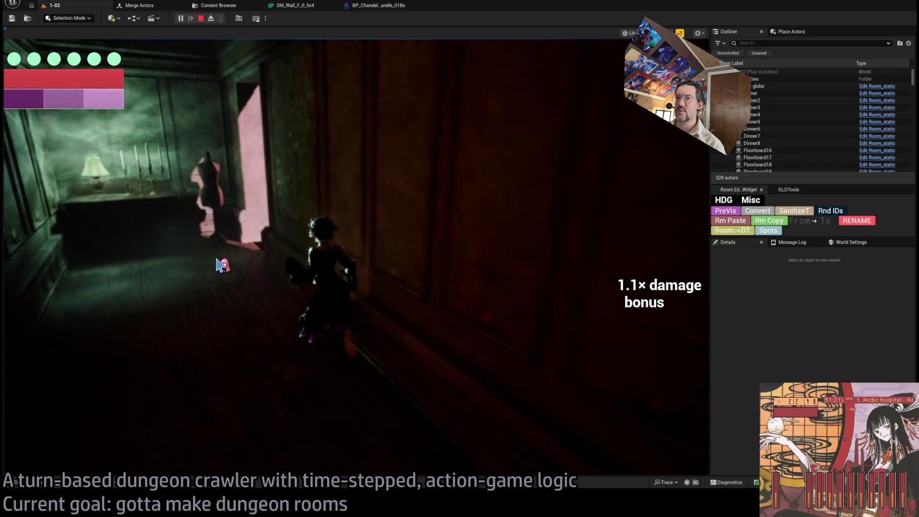
- Queue diagonal and up steps for the character and carry them out with Go
click(671, 256)
click(637, 256)
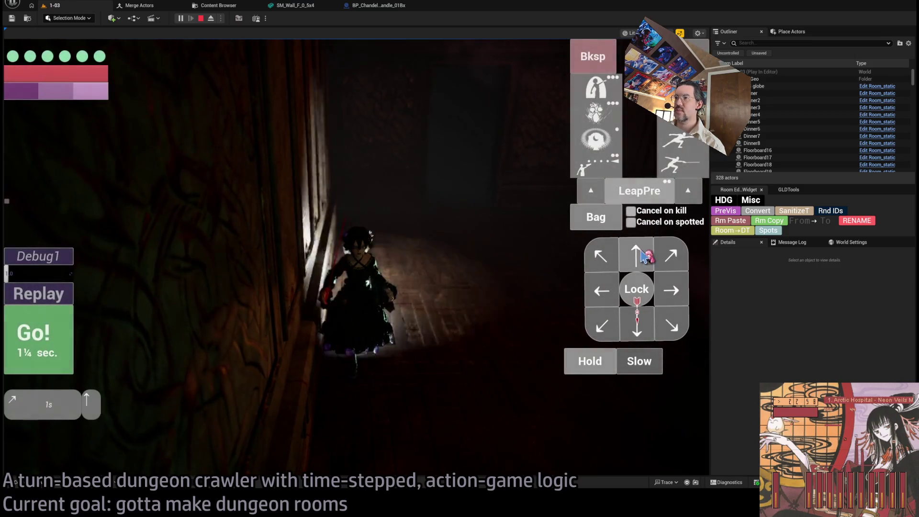
click(645, 256)
click(67, 329)
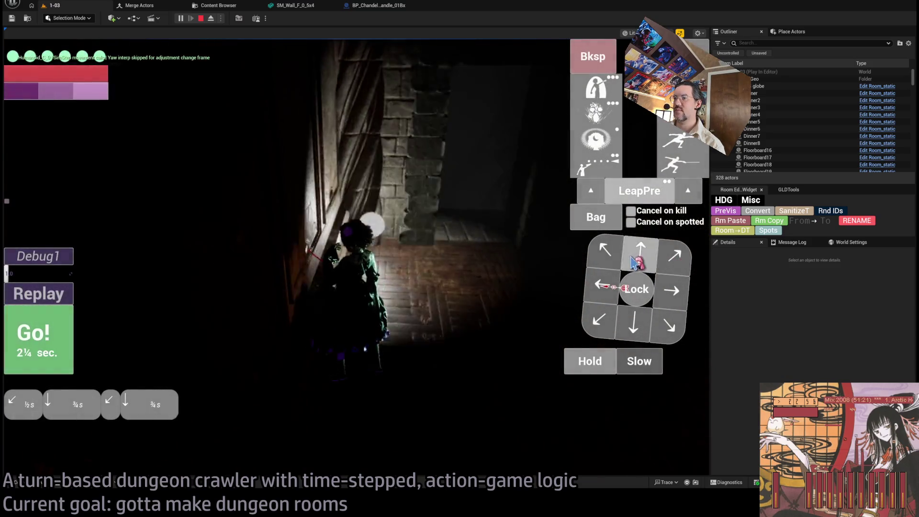
click(634, 261)
click(63, 330)
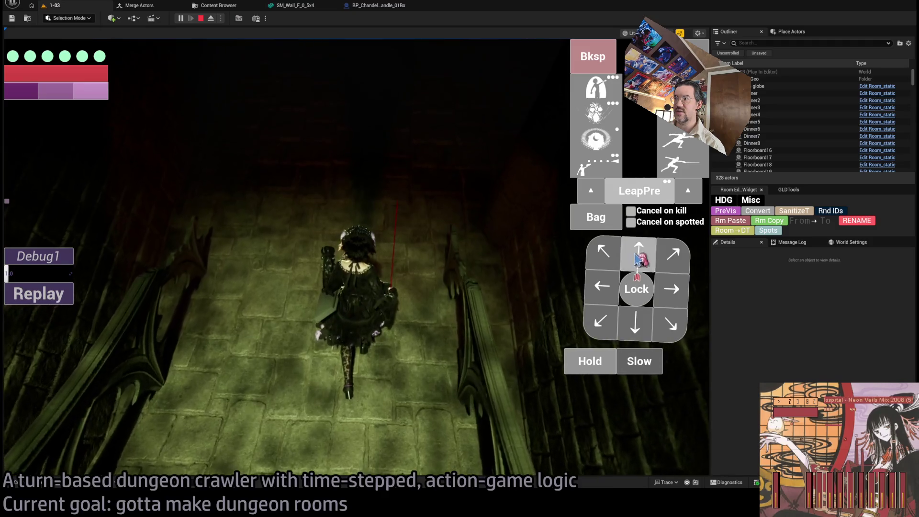
- Walk the character into the dark room and lit corridor, then stop play with Esc
click(644, 264)
click(56, 341)
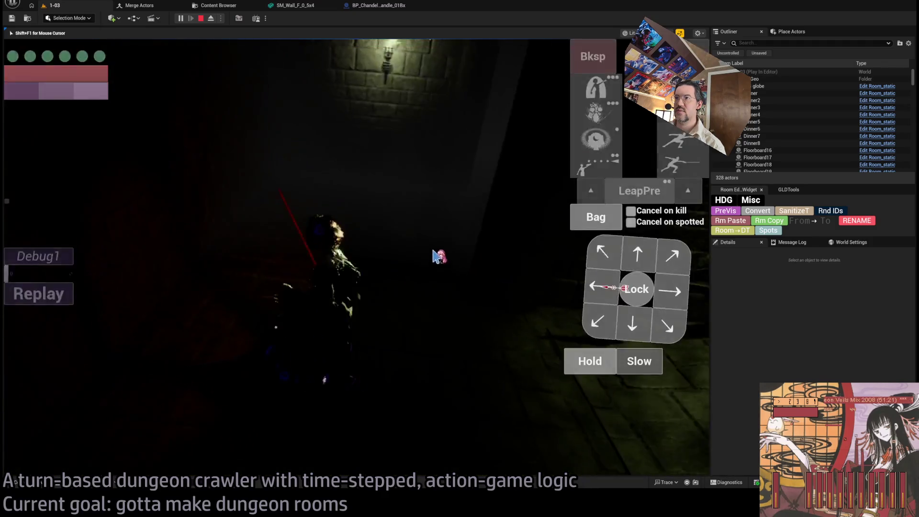
click(669, 259)
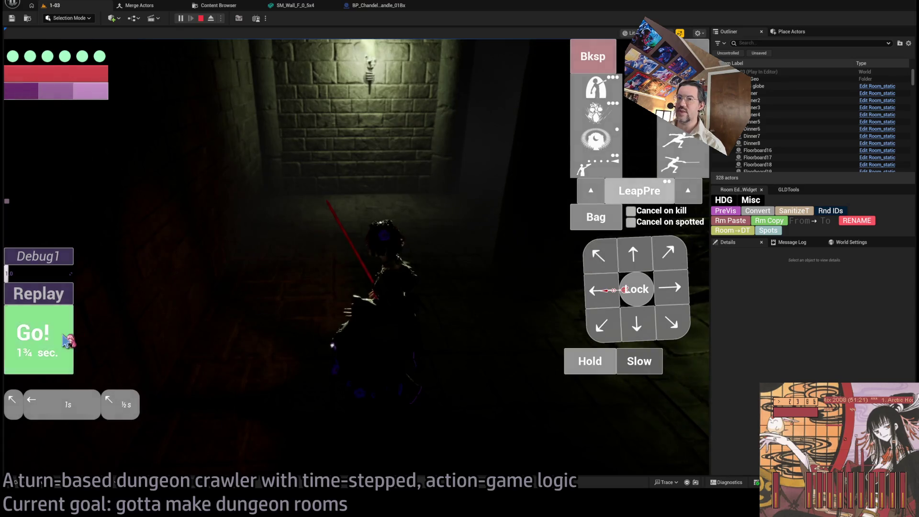
click(62, 341)
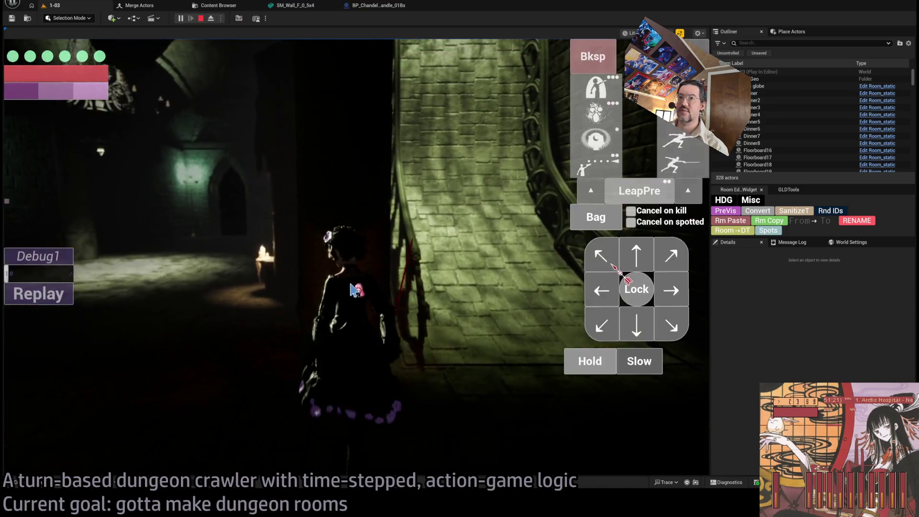
key(Escape)
click(415, 257)
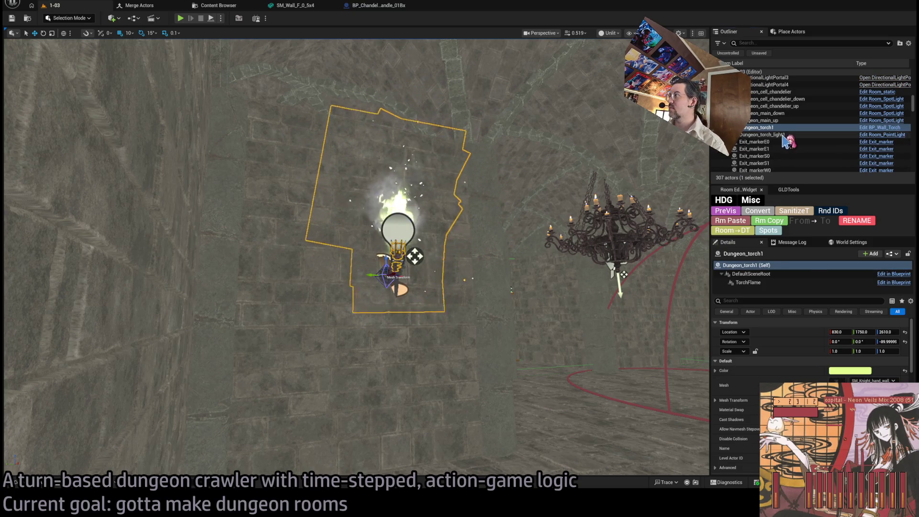
double_click(766, 134)
click(744, 283)
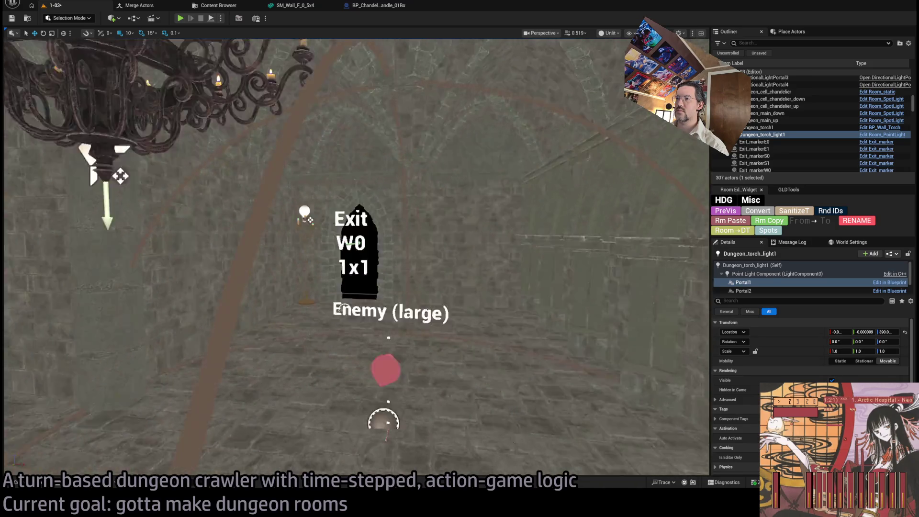
click(317, 161)
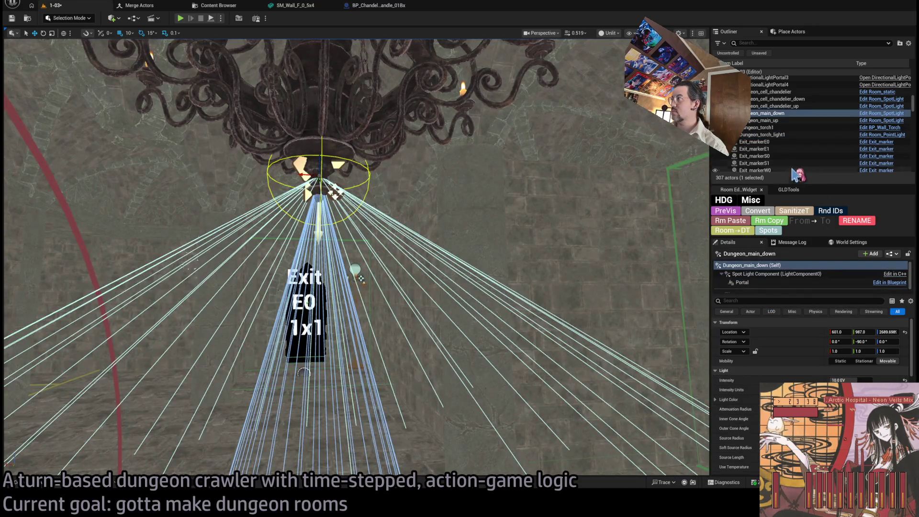
click(742, 278)
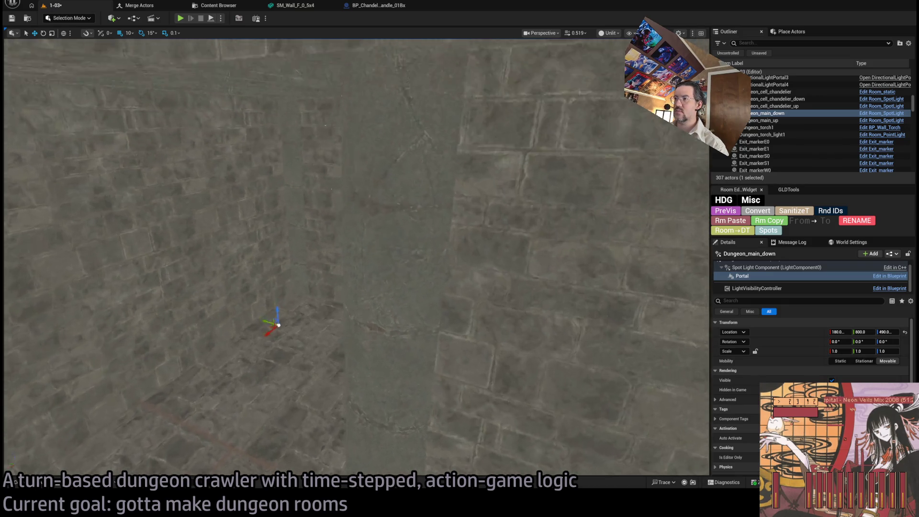
key(w)
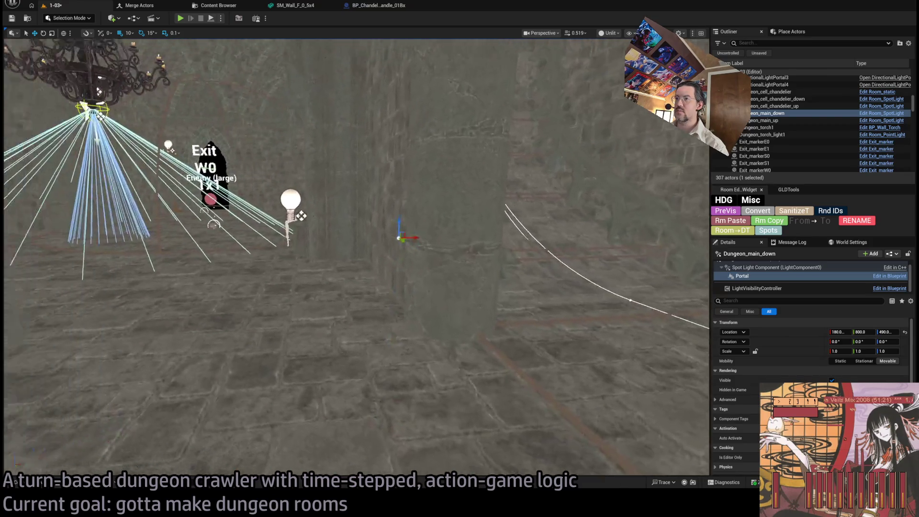
key(a)
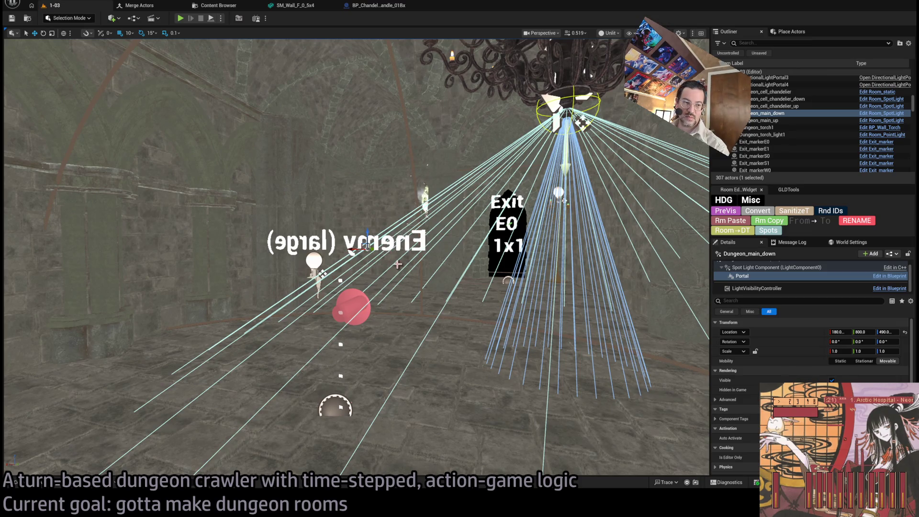
key(e)
key(q)
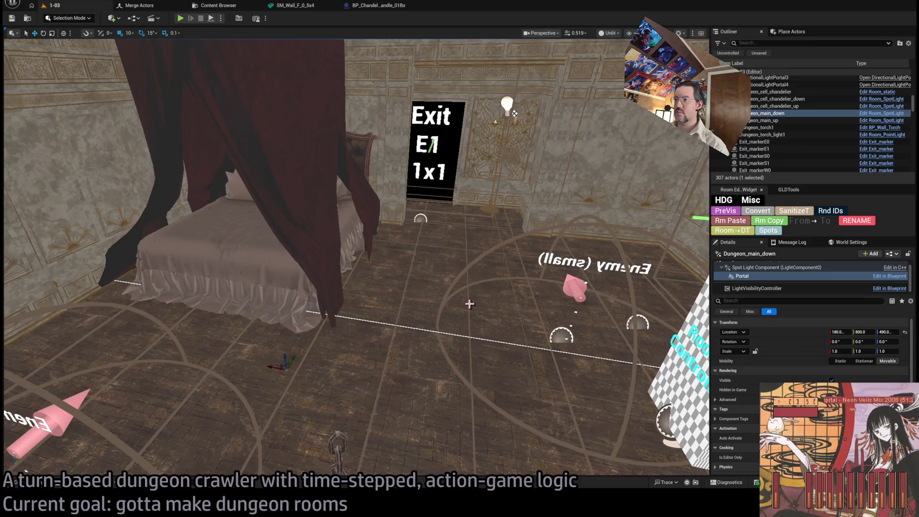
click(470, 304)
key(f)
click(529, 293)
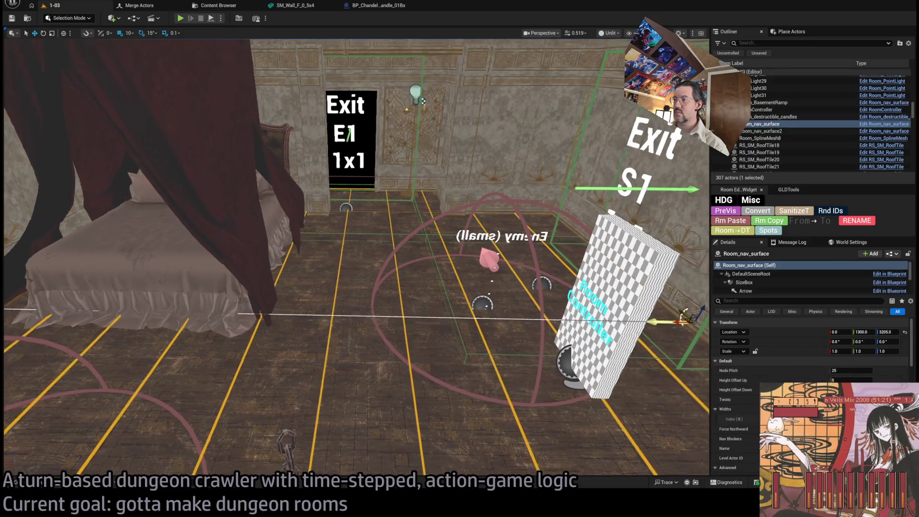
- Duplicate the nav surface as Room_nav_surface3 and set its Location Z to 2405
key(f)
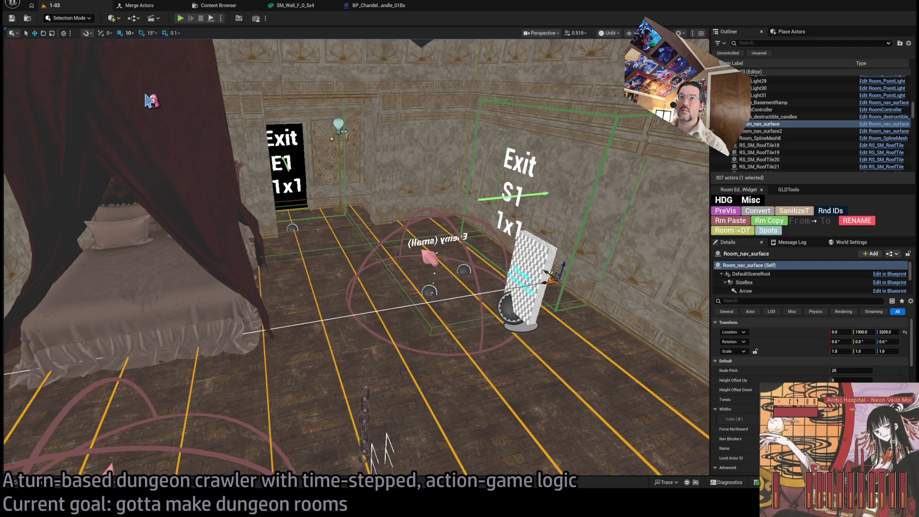
drag(530, 403, 503, 472)
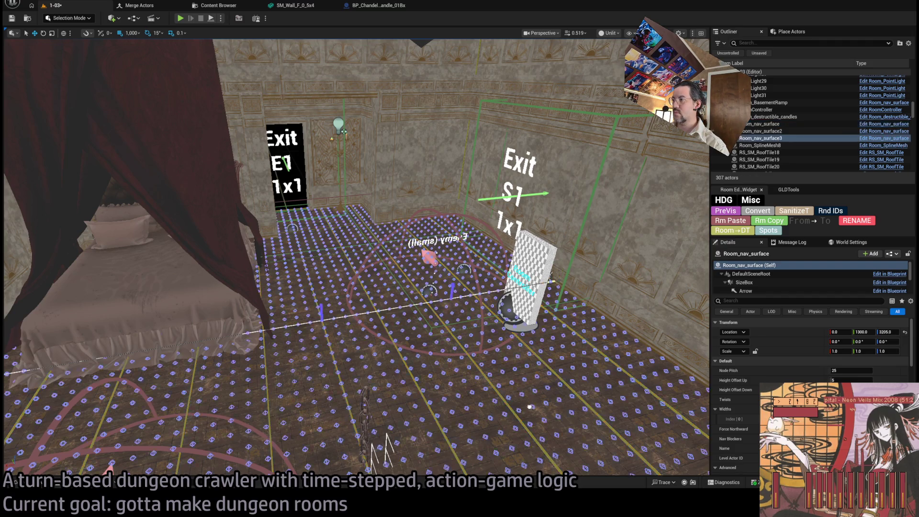
key(f)
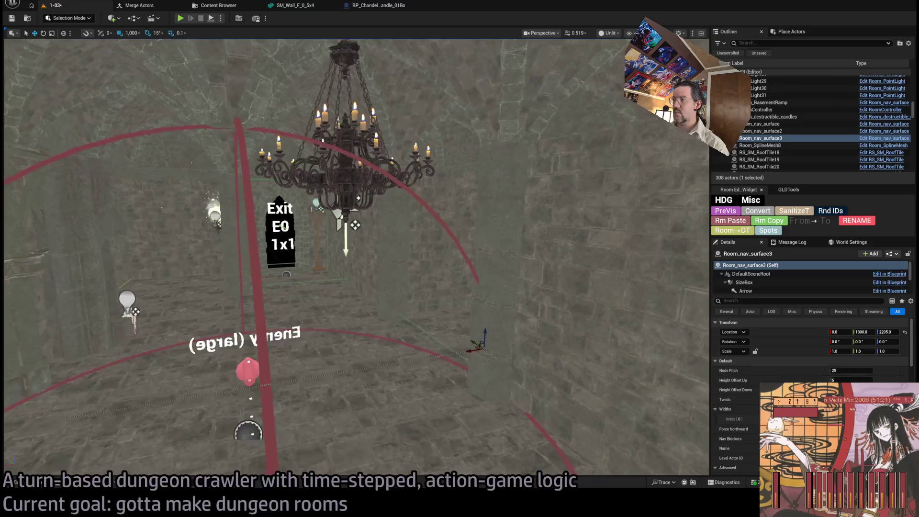
click(888, 332)
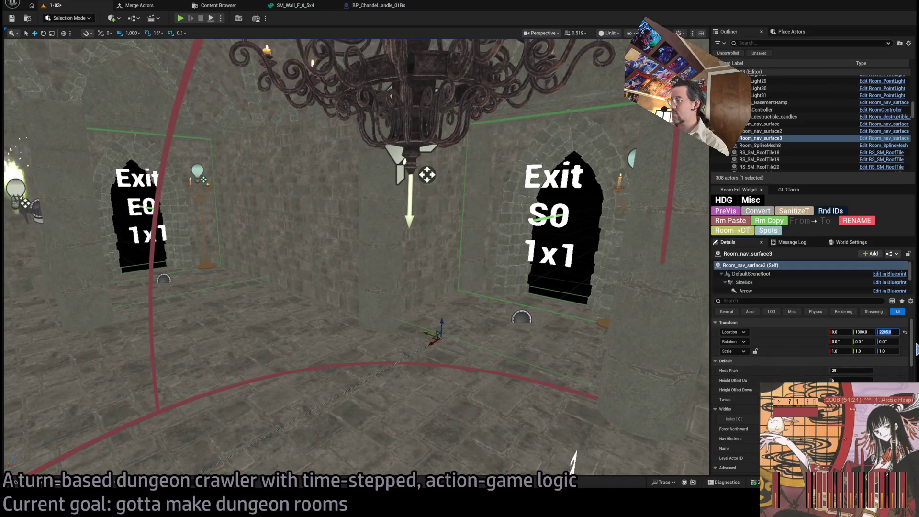
text(2400)
key(Return)
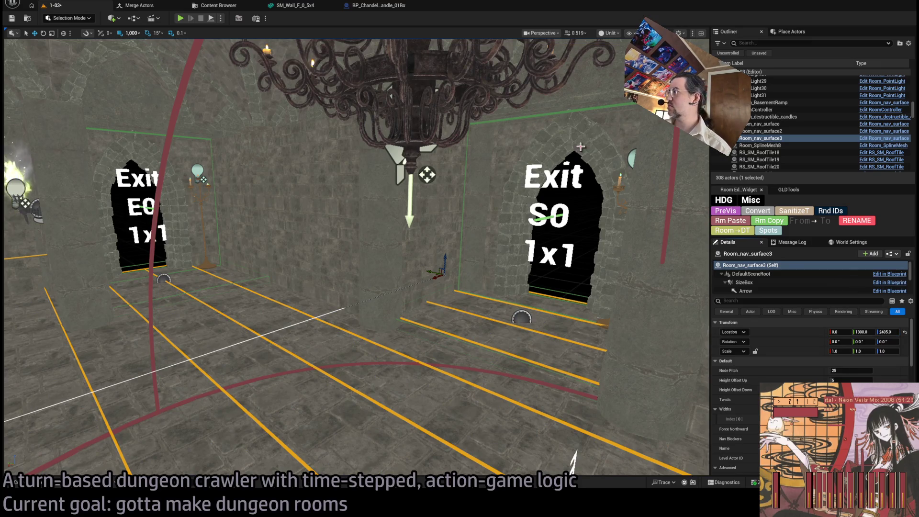
scroll(790, 285, down, 5)
click(769, 269)
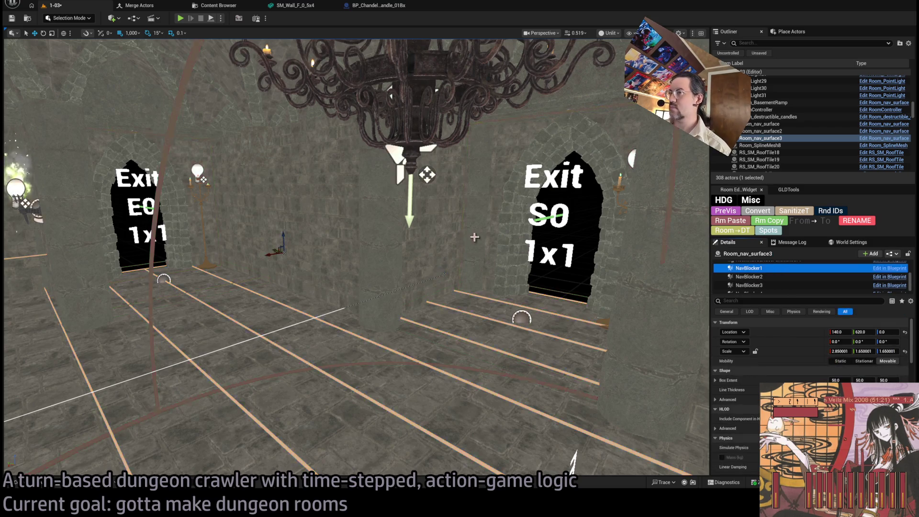
- Select Room_nav_surface3 in the Outliner and rename it Room_nav_Basement
key(f)
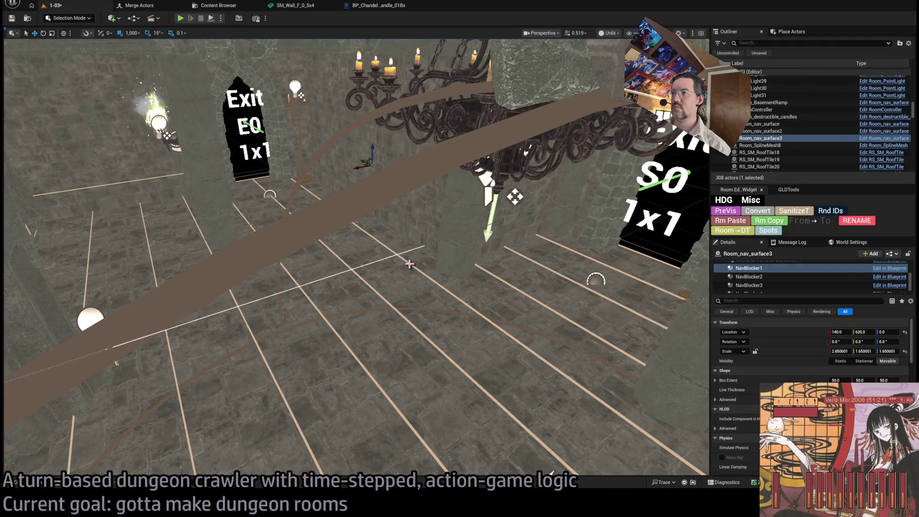
click(410, 264)
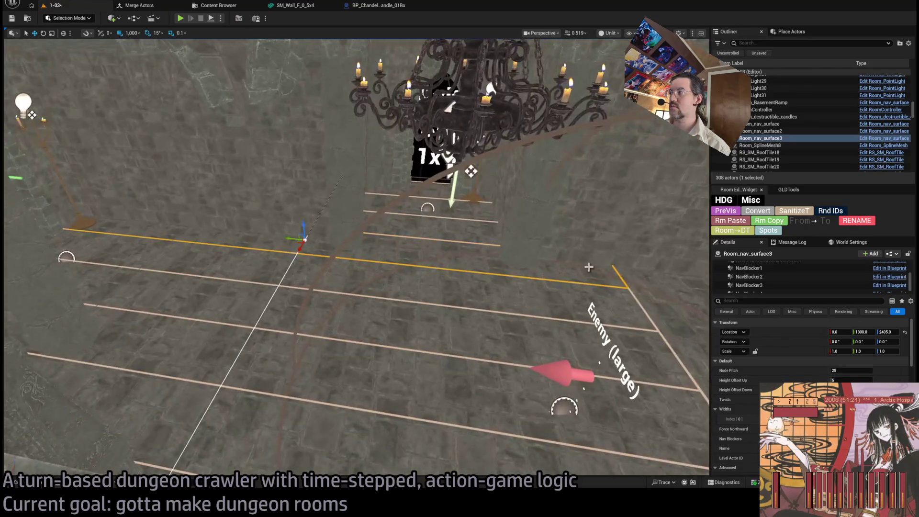
scroll(810, 345, down, 1)
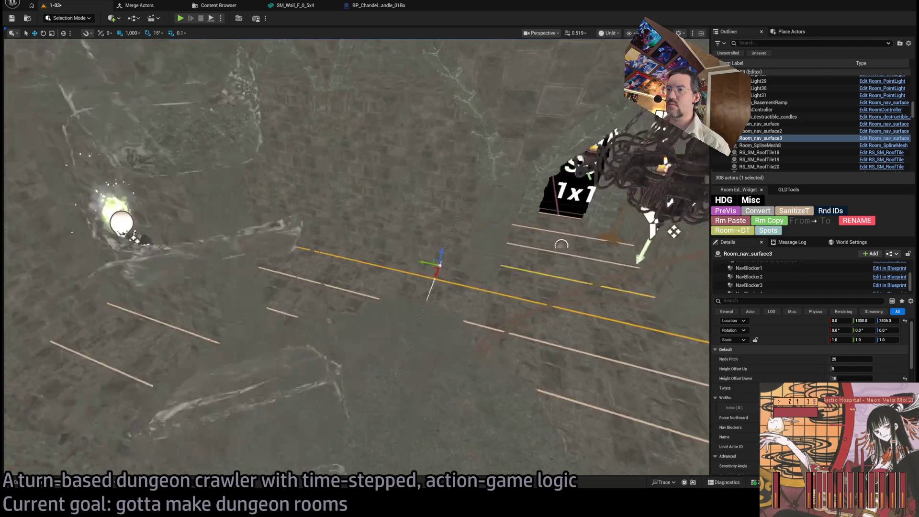
double_click(765, 139)
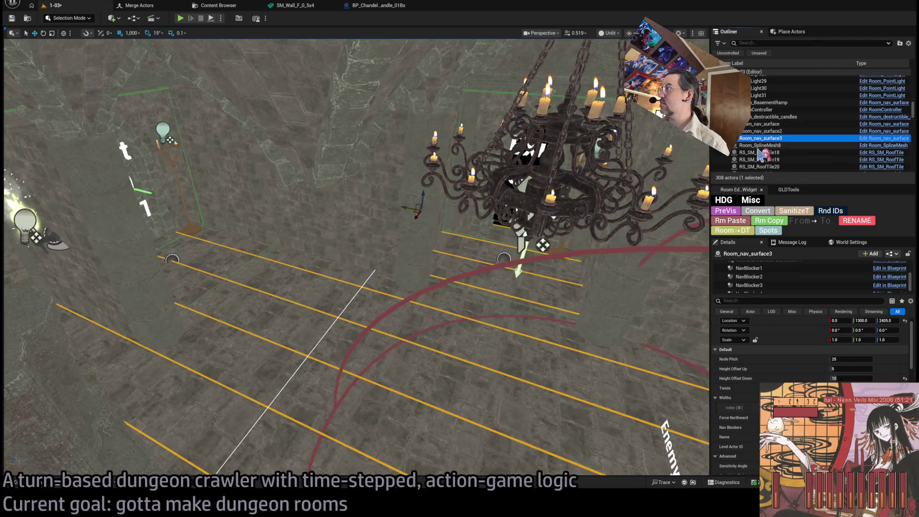
key(F2)
text(Room_nav_Baseme)
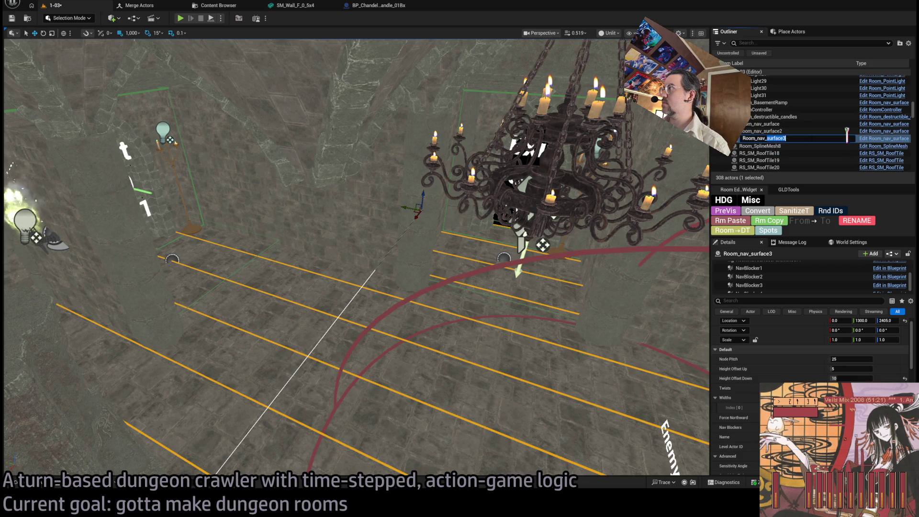
text(nt)
key(Return)
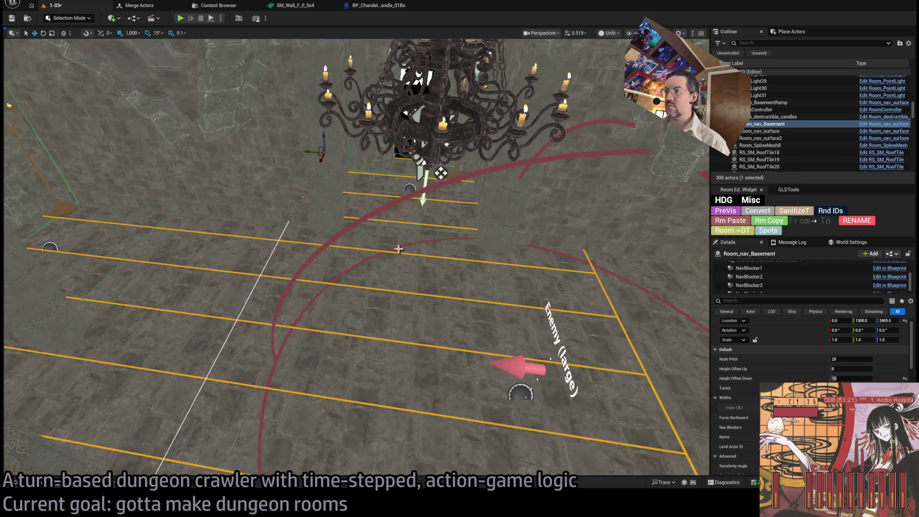
- Rotate Room_nav_Basement to 90° and move it to 600, 0 over the basement floor
mouse_move(329, 164)
mouse_down()
mouse_move(302, 175)
mouse_move(321, 158)
mouse_up()
key(w)
mouse_move(441, 173)
mouse_down()
mouse_move(551, 226)
mouse_move(484, 282)
mouse_move(493, 291)
mouse_up()
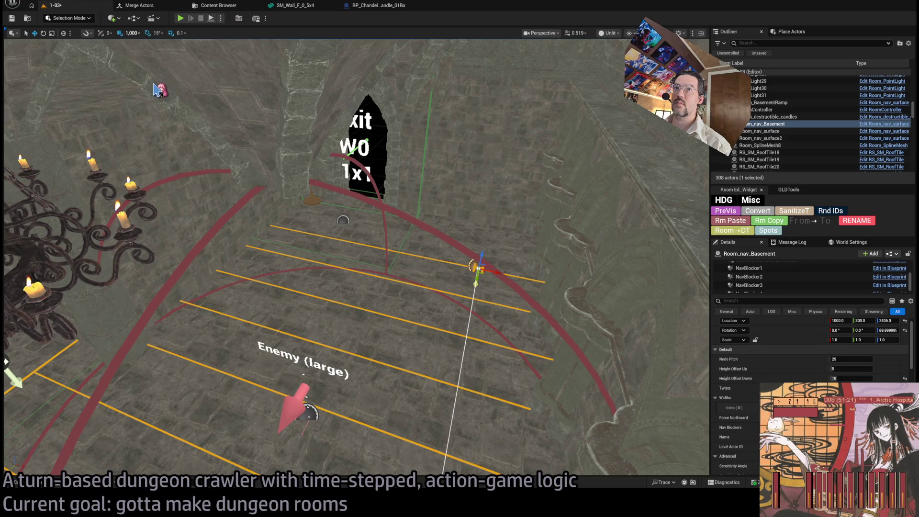
mouse_move(478, 269)
mouse_down()
mouse_move(424, 211)
mouse_move(431, 209)
mouse_up()
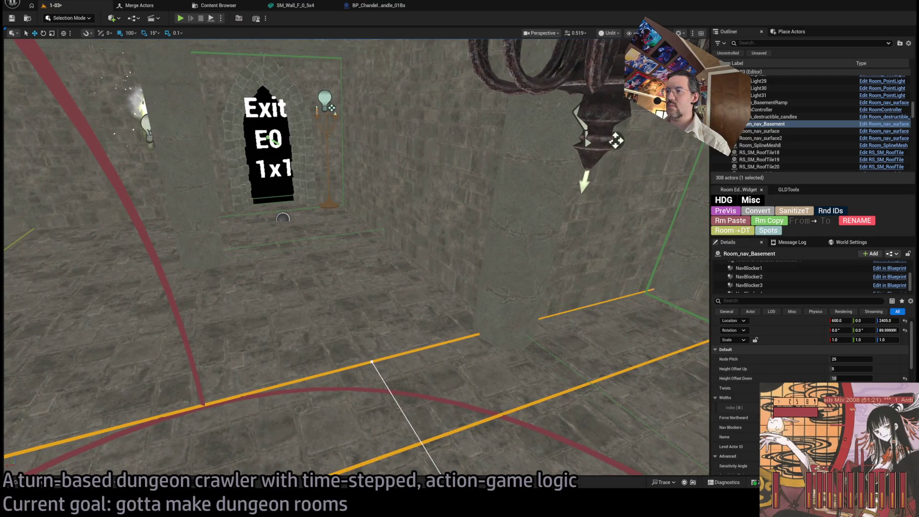
- Drag the nav path's end point up to the W0 exit door
click(372, 360)
drag(372, 360, 271, 197)
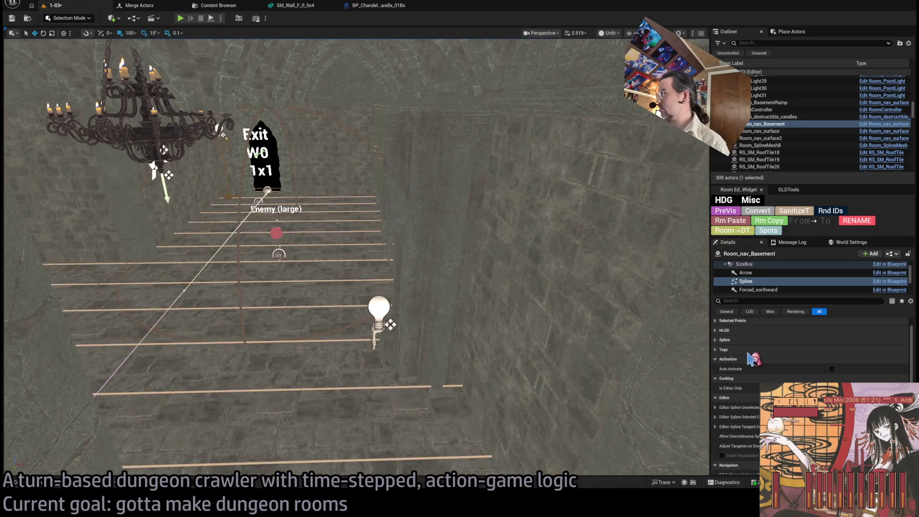
click(751, 321)
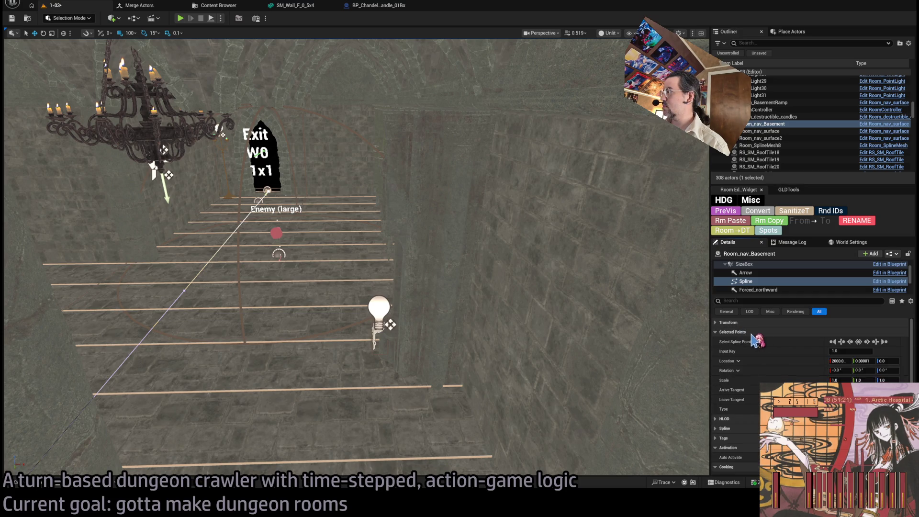
scroll(763, 271, up, 2)
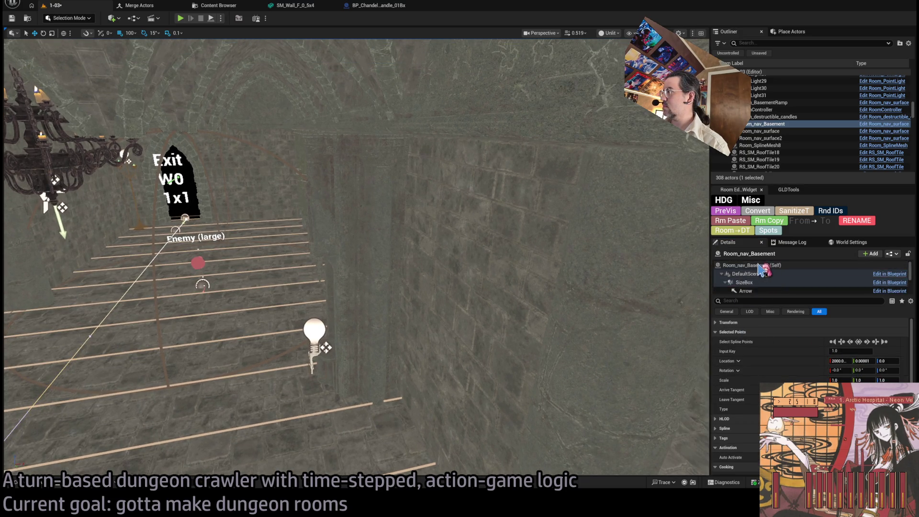
click(759, 267)
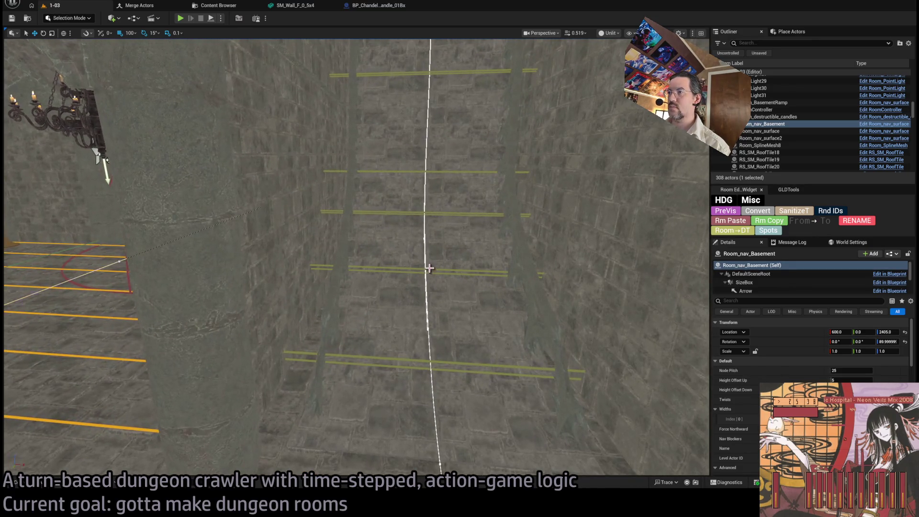
- Select Room_BasementRamp and enter 200 into its Widths array entries
click(429, 268)
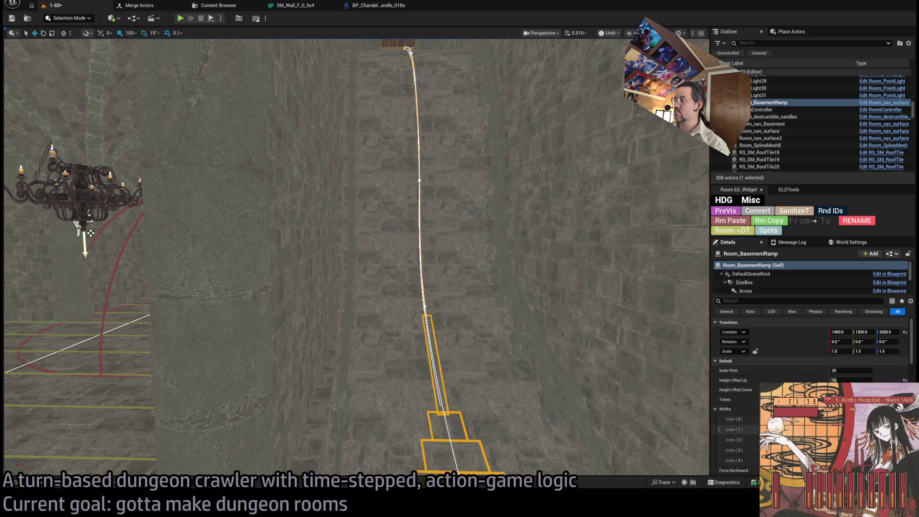
key(f)
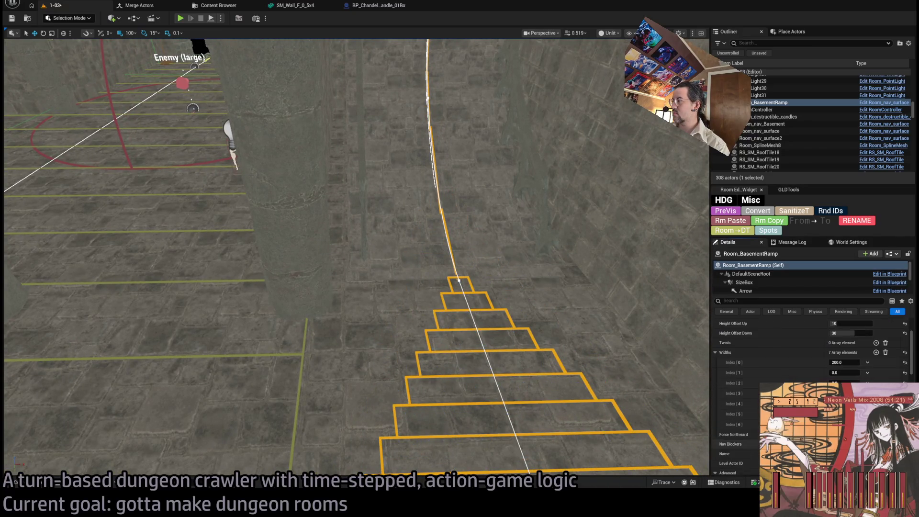
key(Return)
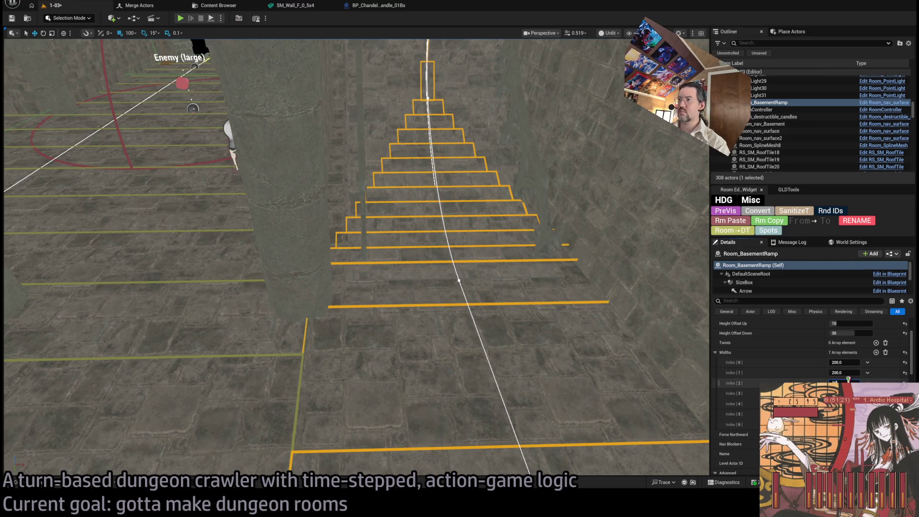
text(200)
key(Return)
scroll(590, 326, down, 3)
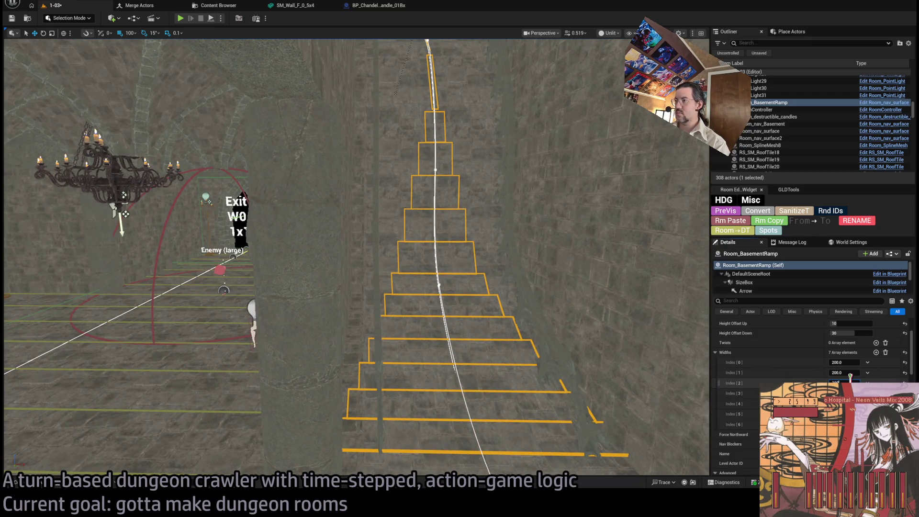
key(Return)
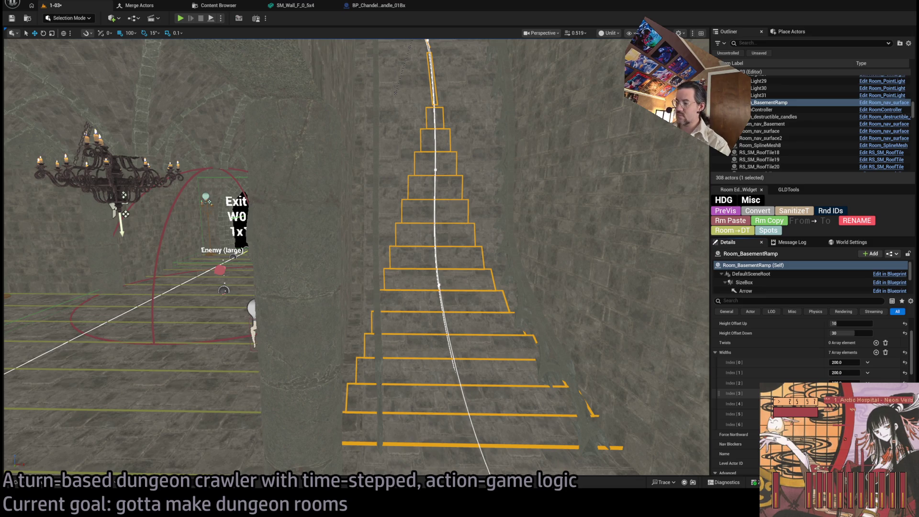
key(Return)
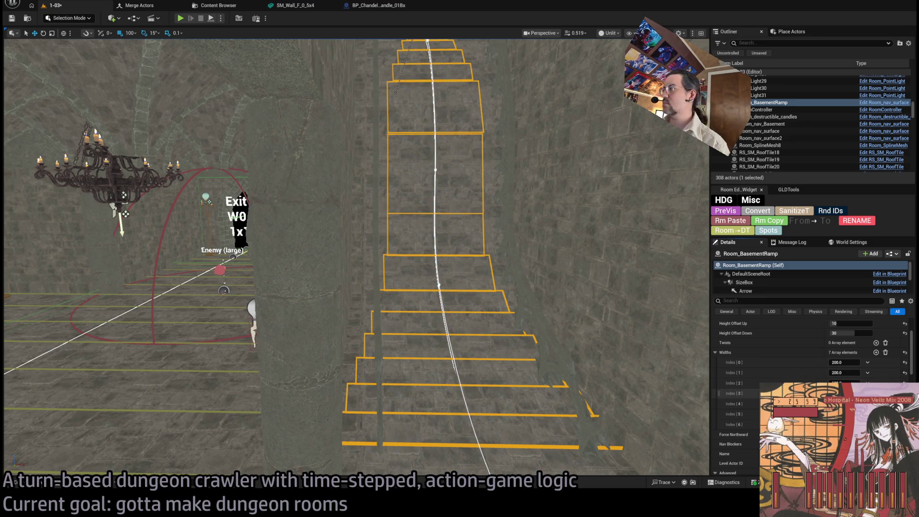
key(Return)
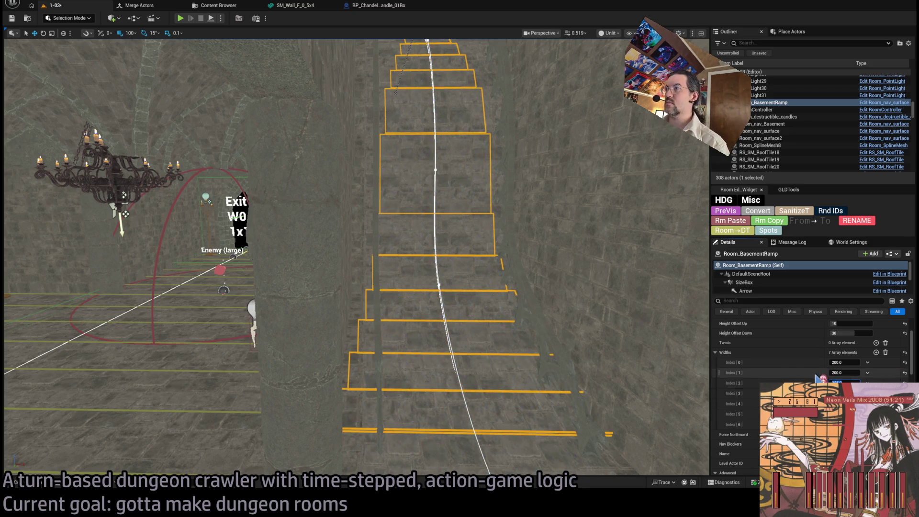
key(Return)
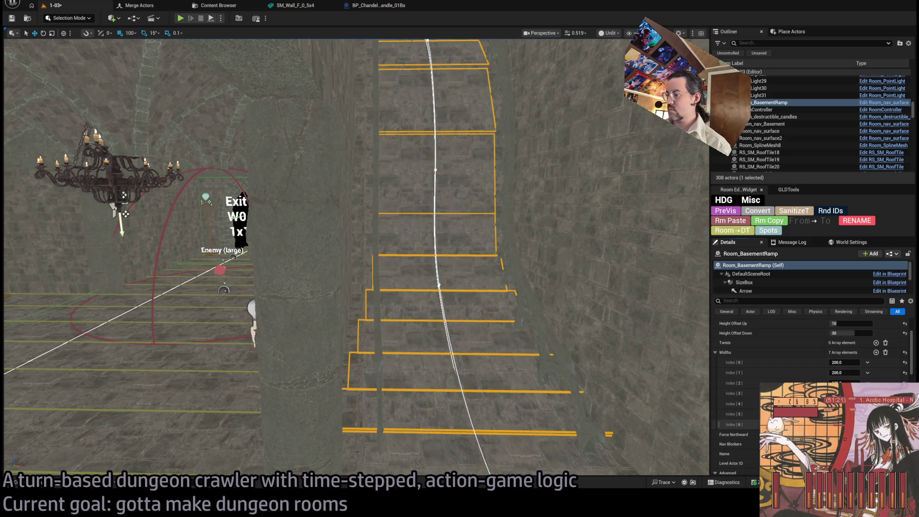
scroll(356, 257, up, 10)
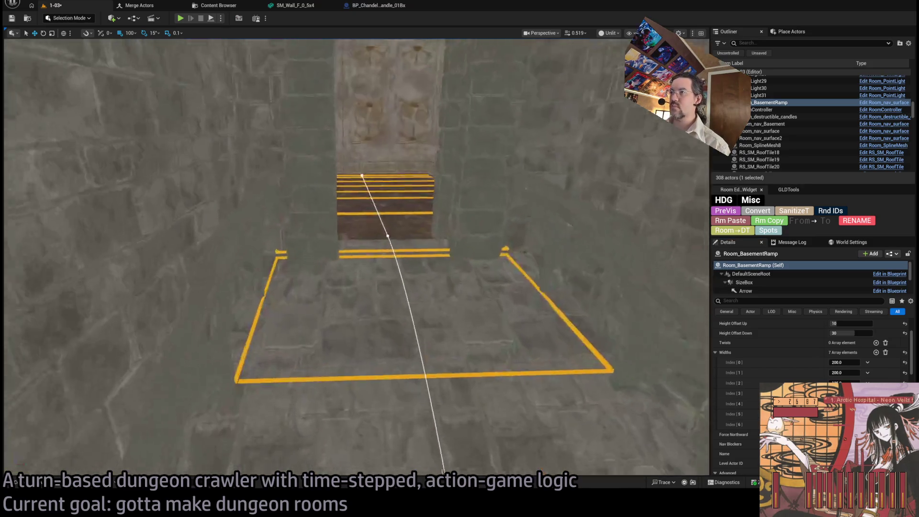
- Add more entries to the ramp's Widths list while inspecting the ramp steps
scroll(357, 258, up, 10)
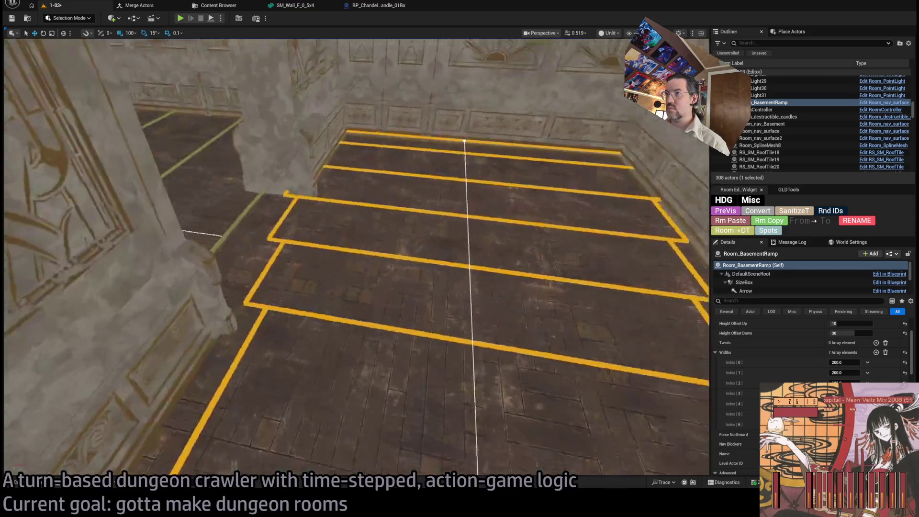
drag(357, 258, 357, 257)
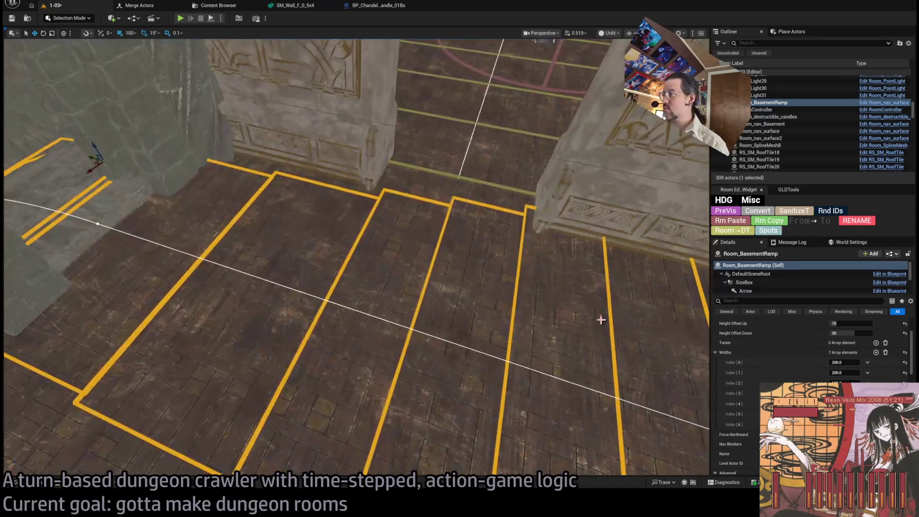
click(877, 353)
click(877, 353)
click(877, 353)
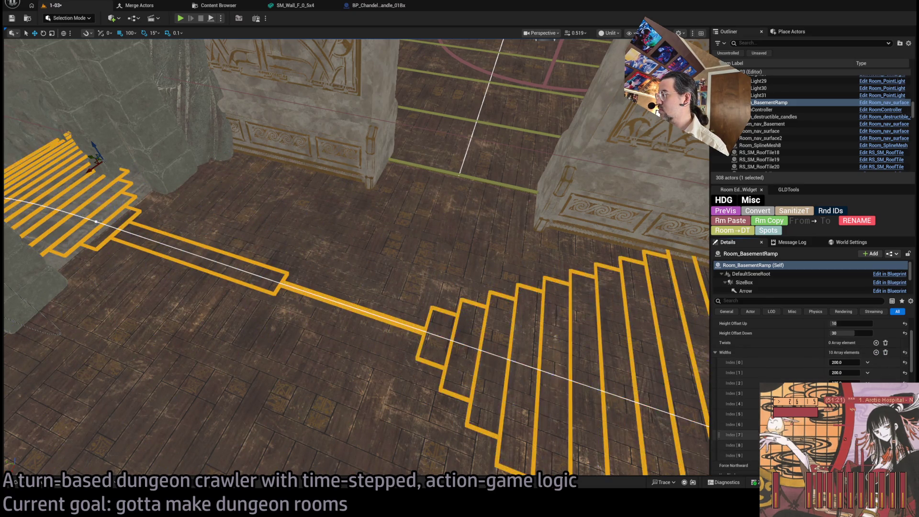
drag(568, 318, 568, 318)
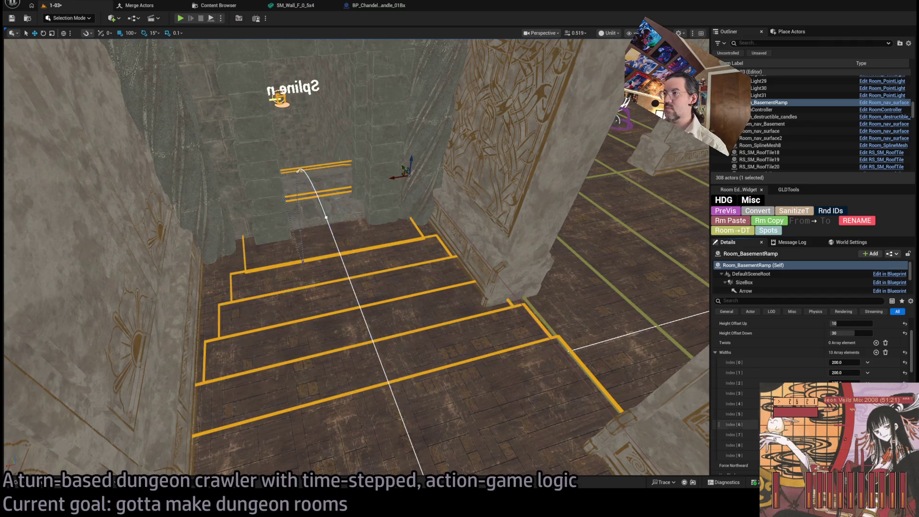
drag(574, 338, 574, 338)
drag(691, 353, 690, 353)
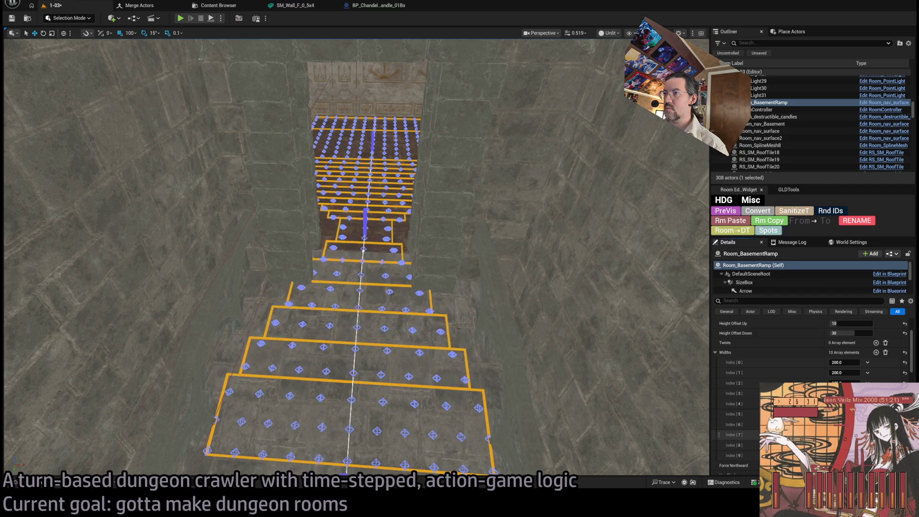
drag(500, 345, 500, 345)
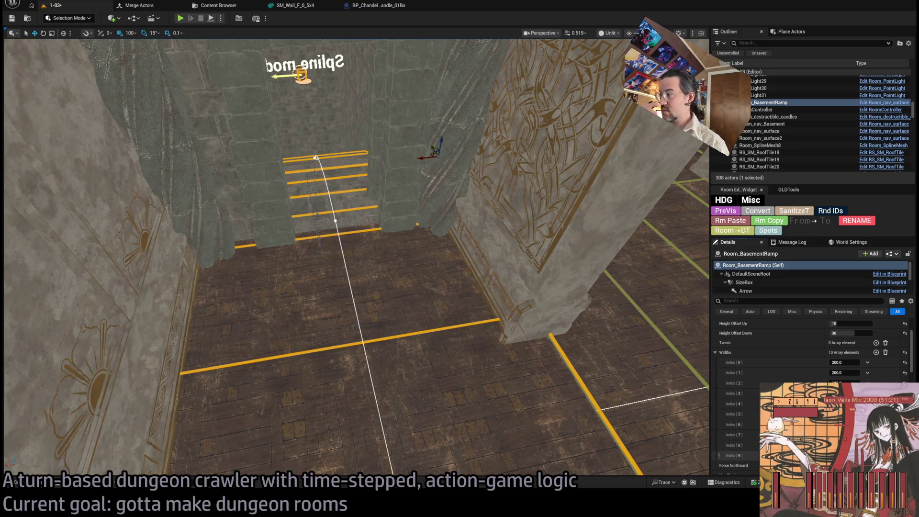
click(876, 352)
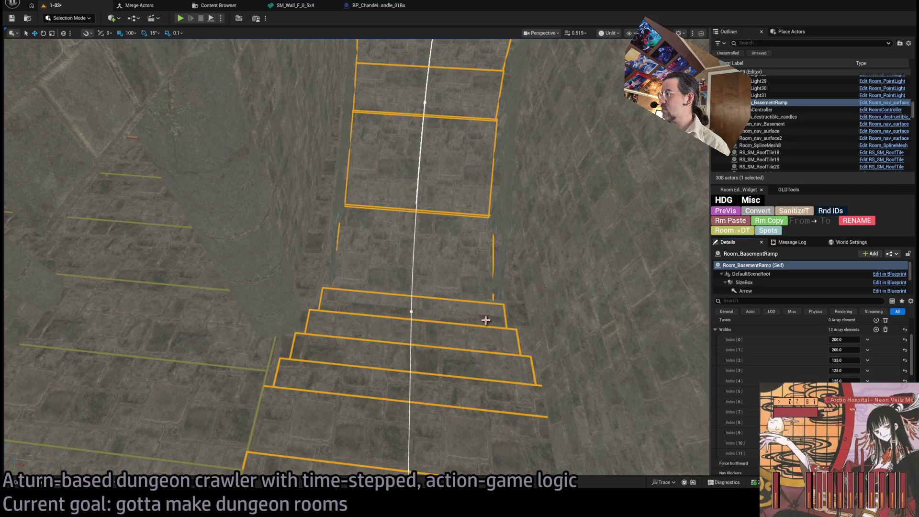
- Set the third Widths entry to 200.0 and launch a play test
click(843, 360)
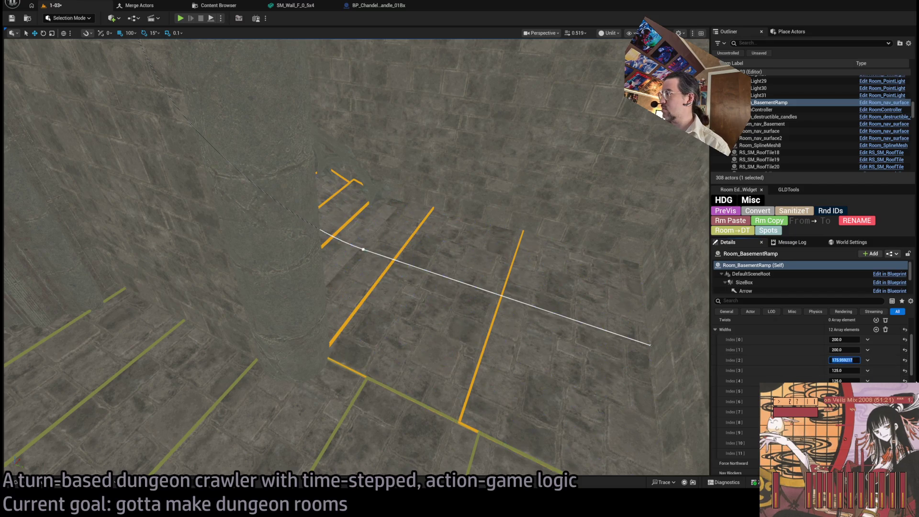
text(0)
key(Return)
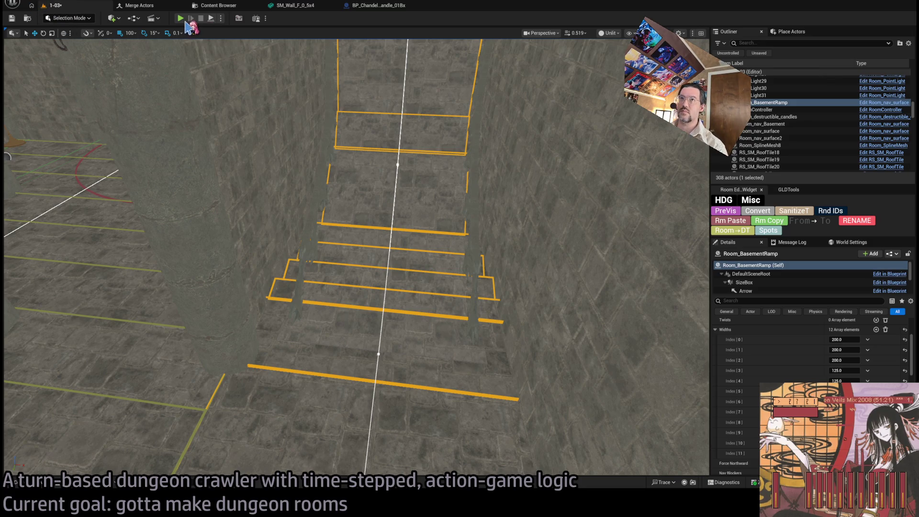
click(181, 20)
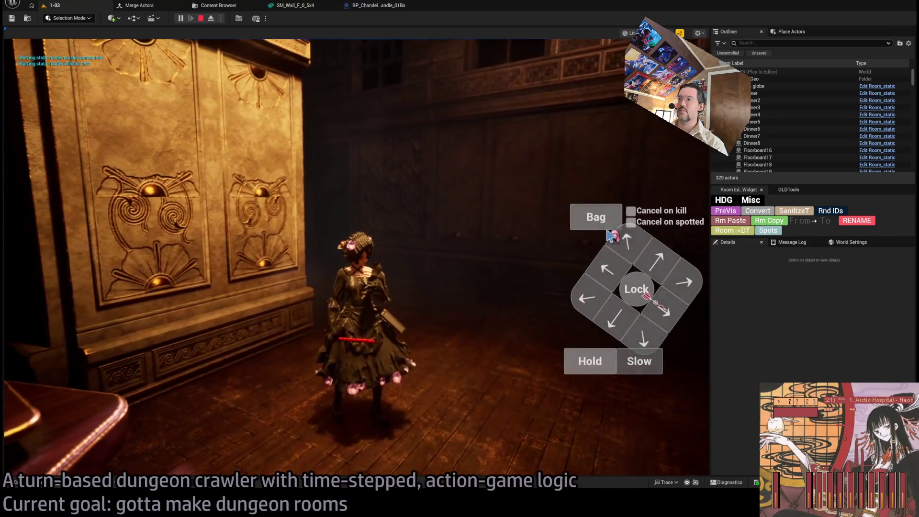
click(637, 239)
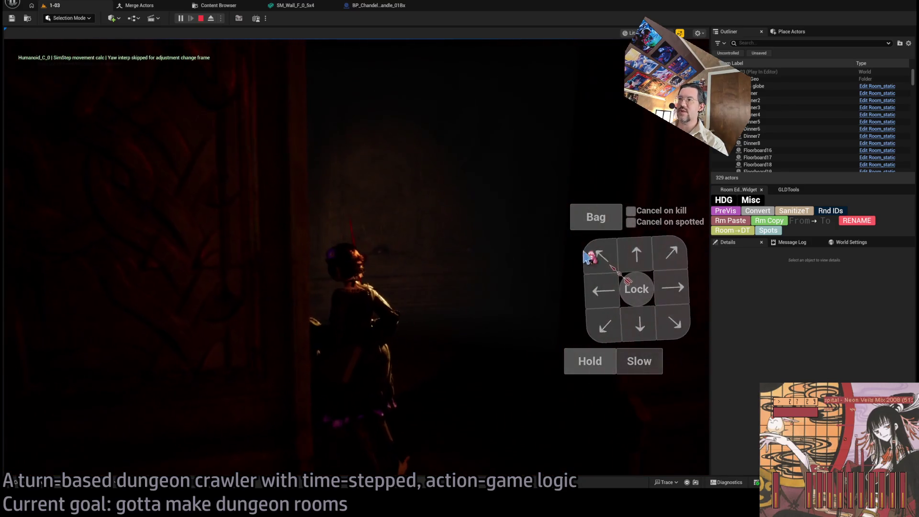
click(642, 253)
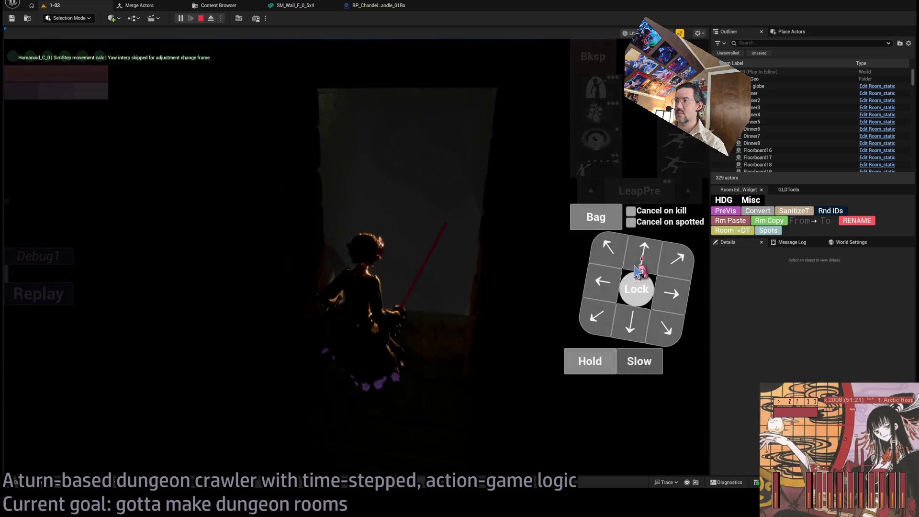
click(637, 257)
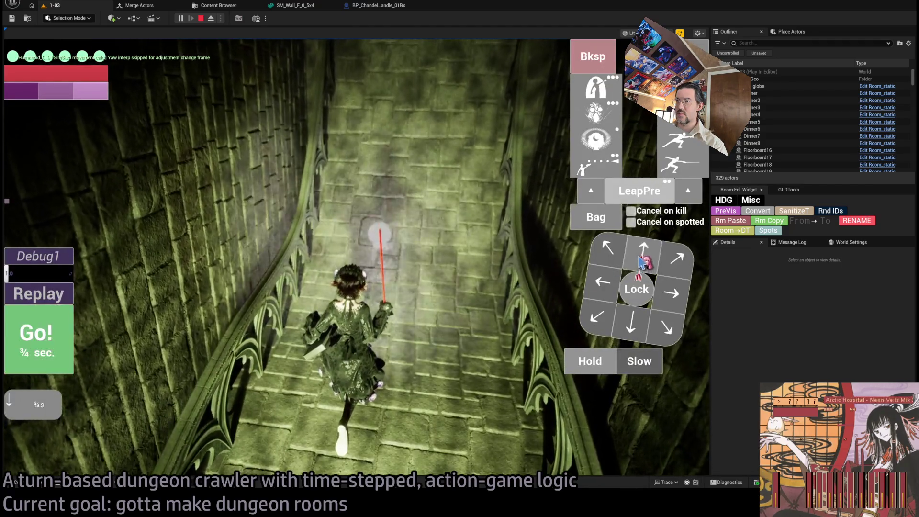
click(59, 338)
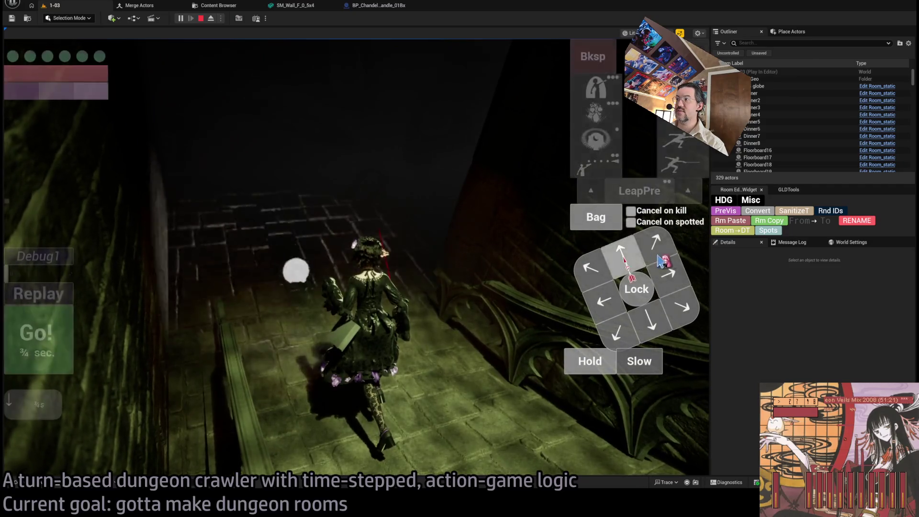
click(661, 259)
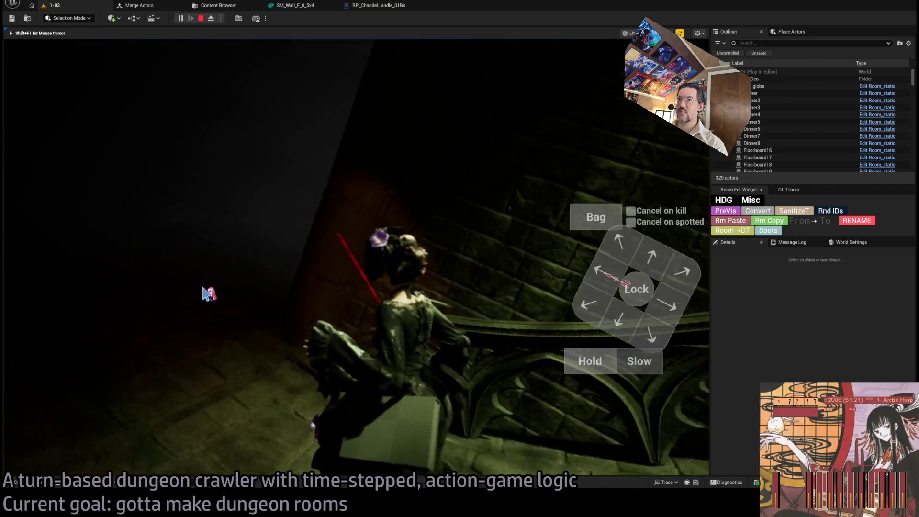
click(55, 348)
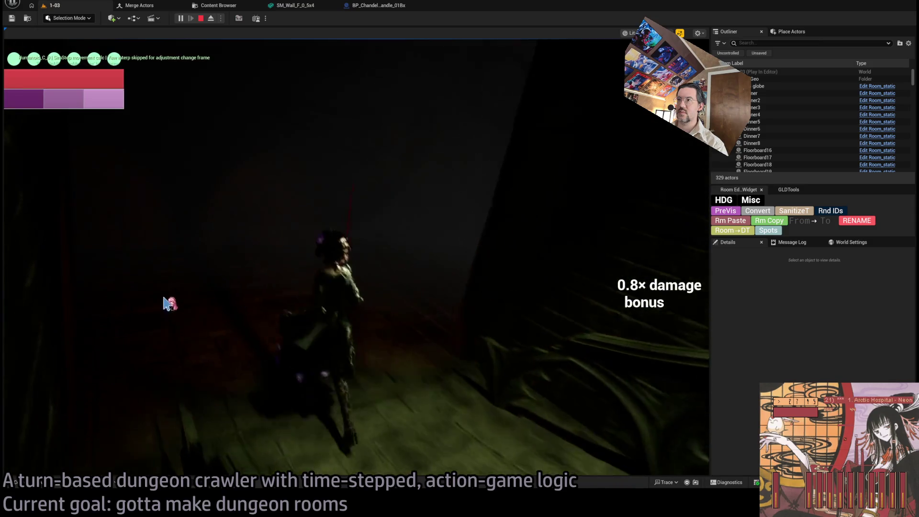
click(315, 303)
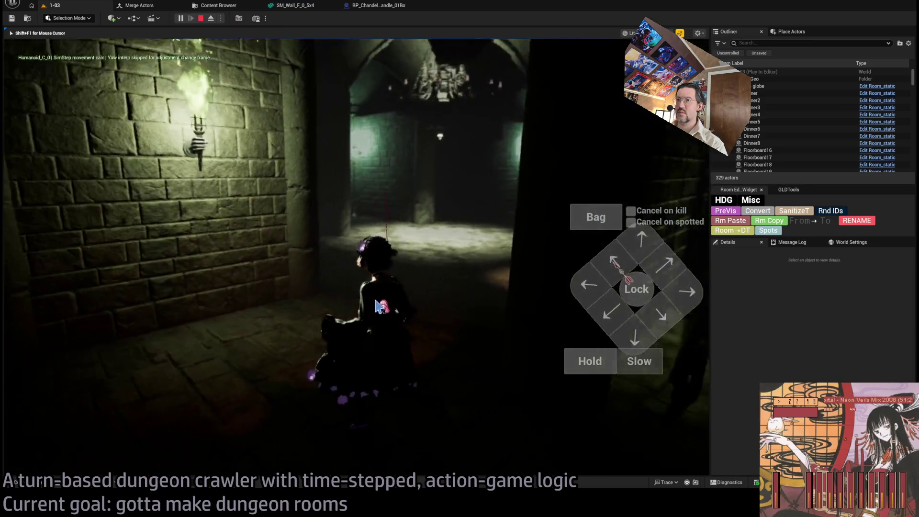
key(Escape)
key(f)
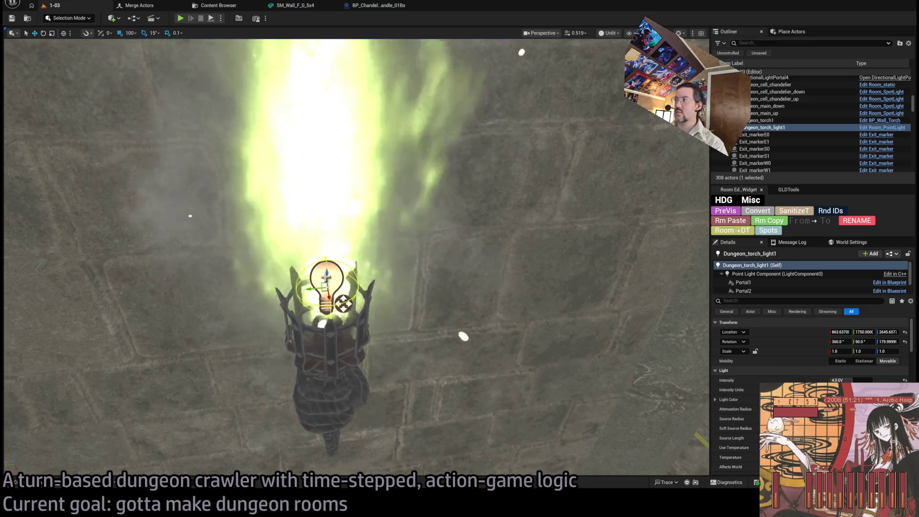
- Set the torch light's Shadowless Radius to -1 and start a new play test with Alt+P
scroll(302, 219, down, 5)
scroll(809, 363, down, 3)
scroll(809, 355, down, 10)
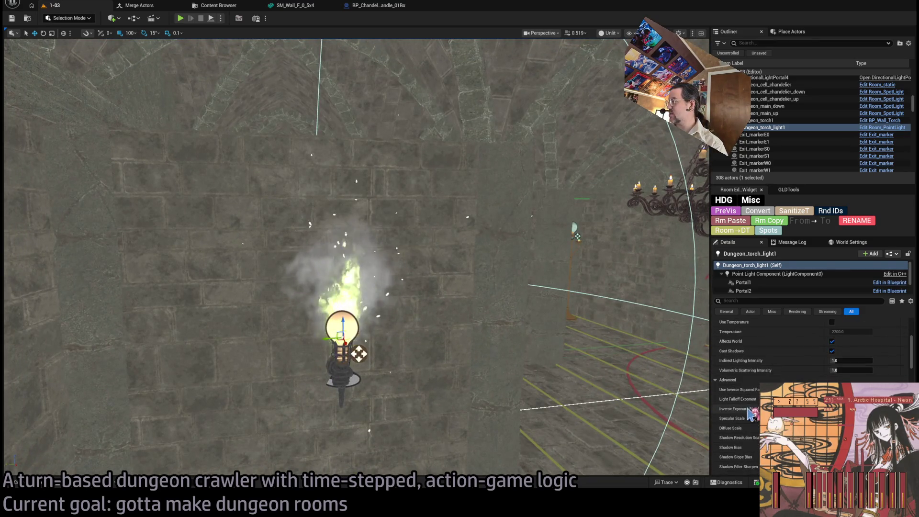
scroll(810, 364, down, 2)
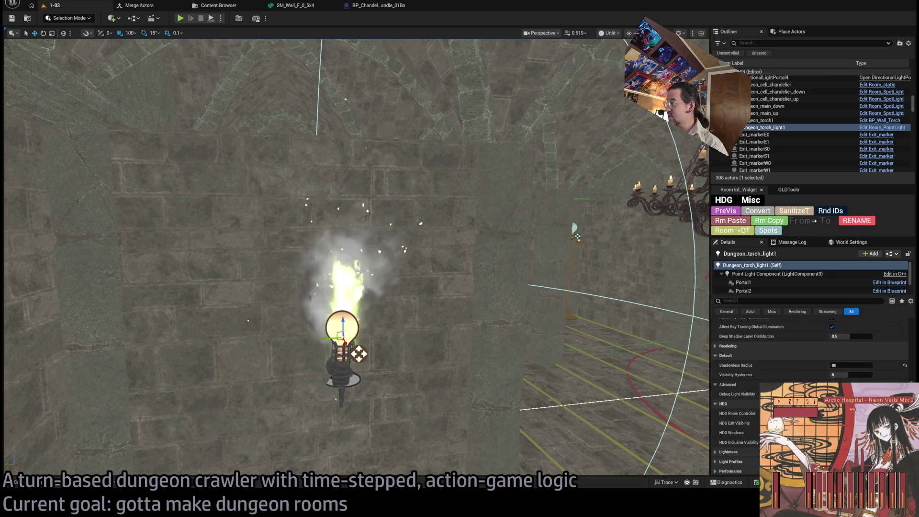
scroll(809, 364, down, 3)
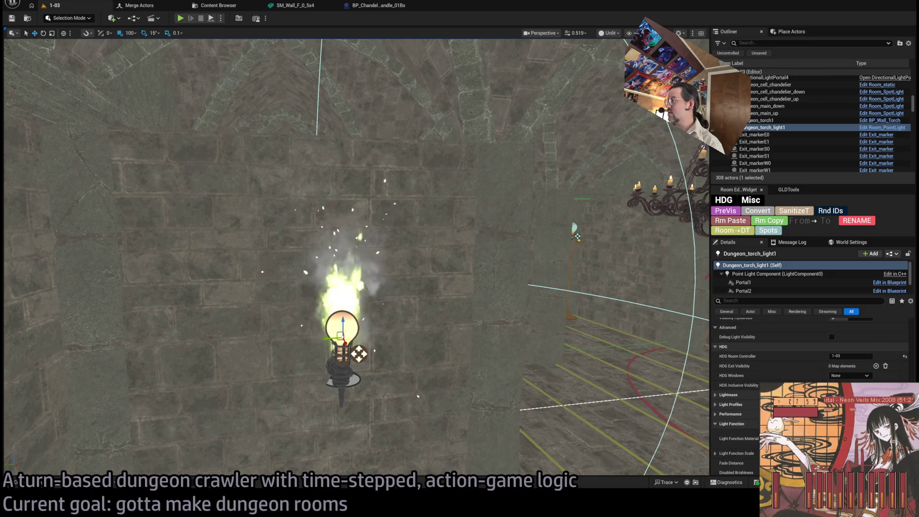
scroll(809, 364, down, 2)
scroll(758, 369, down, 4)
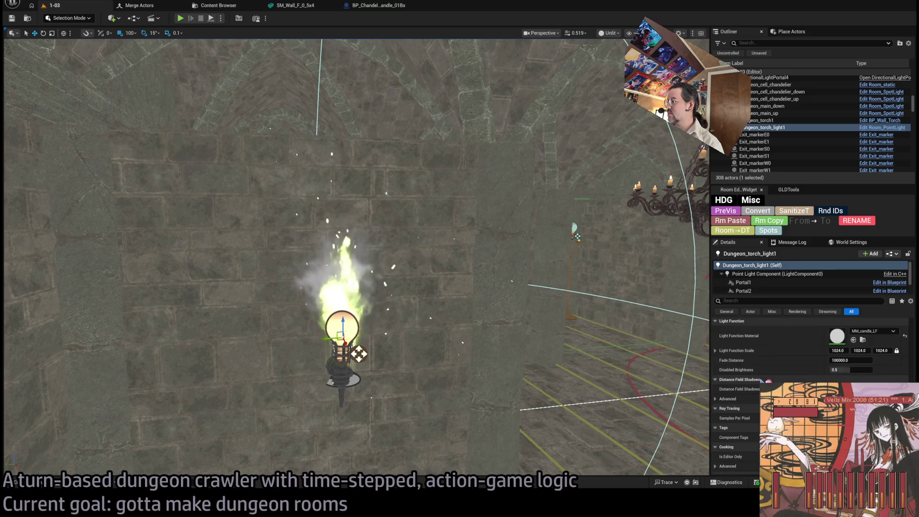
scroll(809, 364, up, 4)
scroll(810, 364, up, 5)
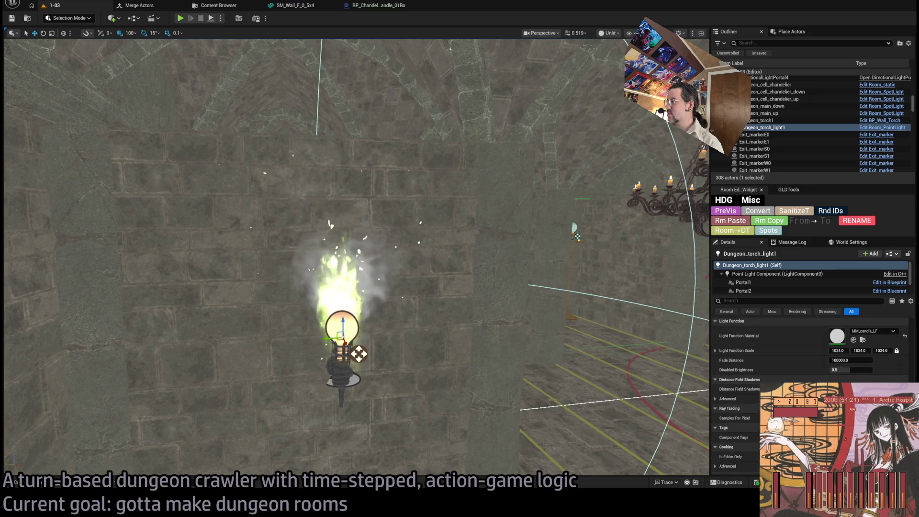
scroll(722, 393, down, 1)
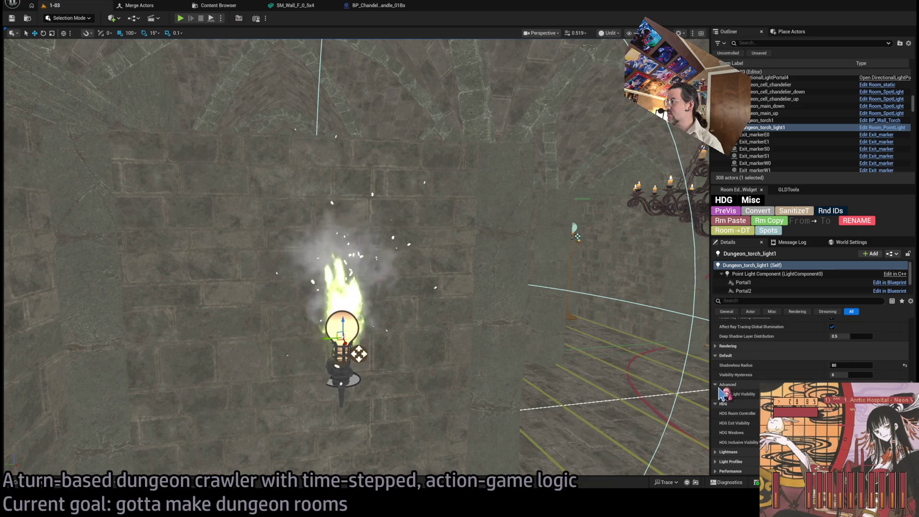
scroll(903, 364, up, 1)
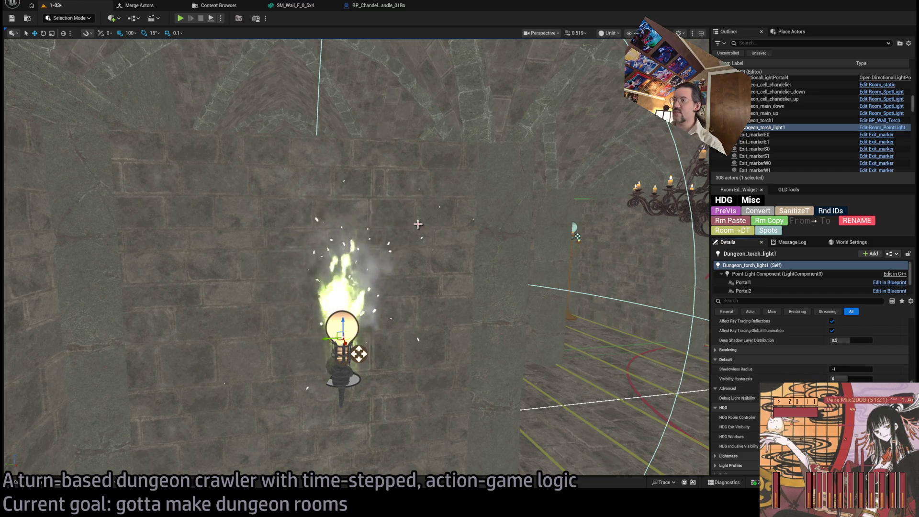
key(alt+p)
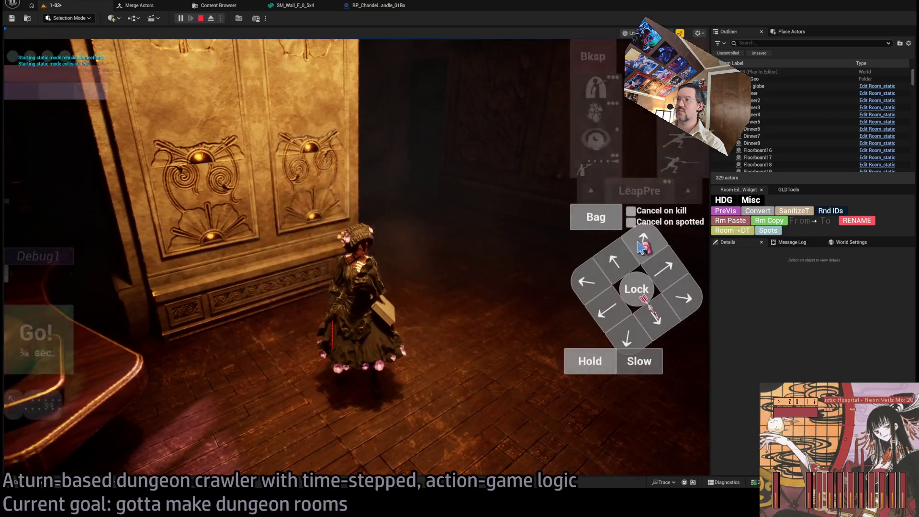
- Walk the character from the start through the doorway and corridor toward the lit wall
click(319, 328)
click(338, 312)
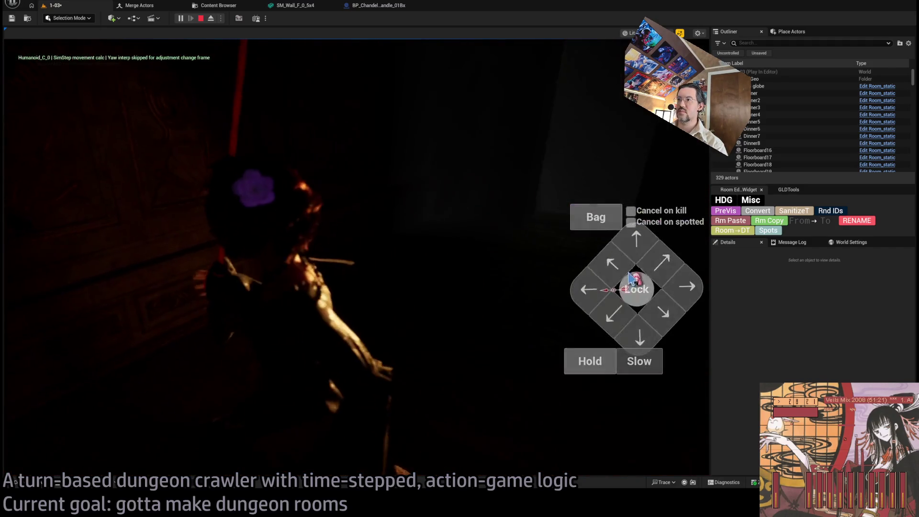
click(666, 261)
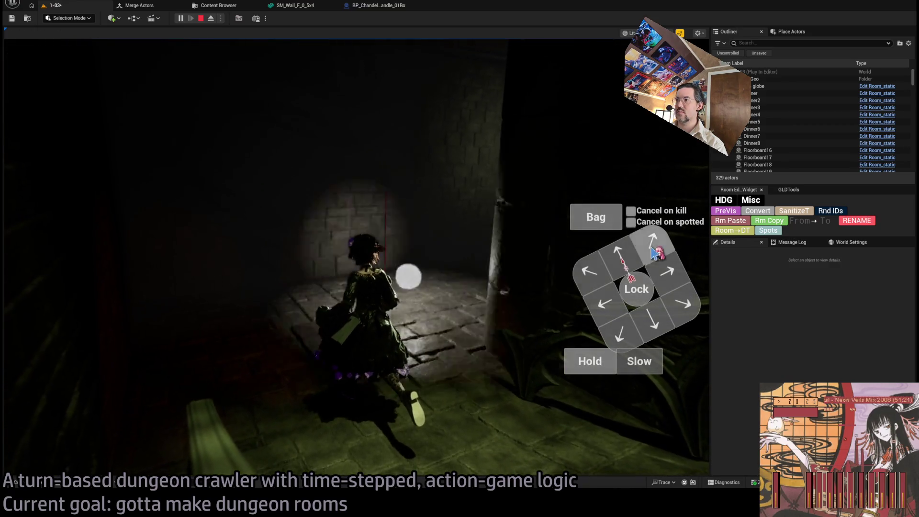
click(654, 252)
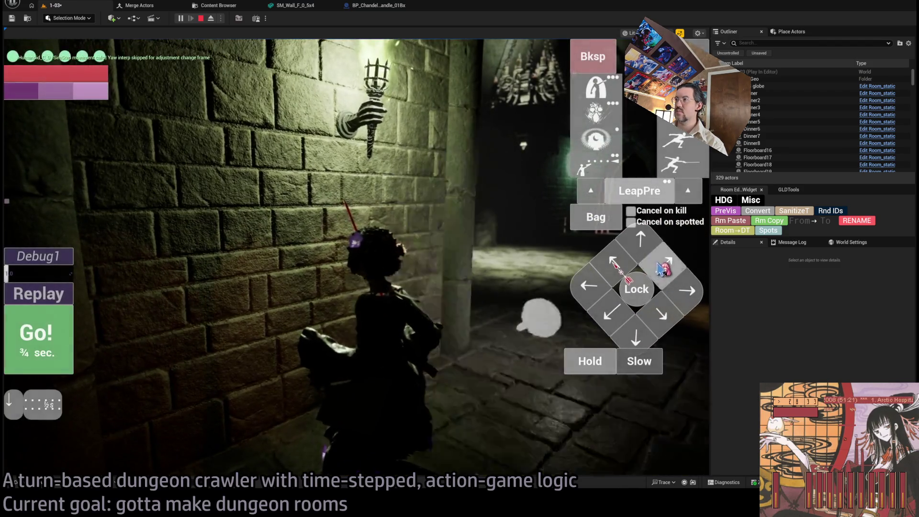
- Cross the chandelier room toward the green-lit archway, then stop the play test
click(663, 270)
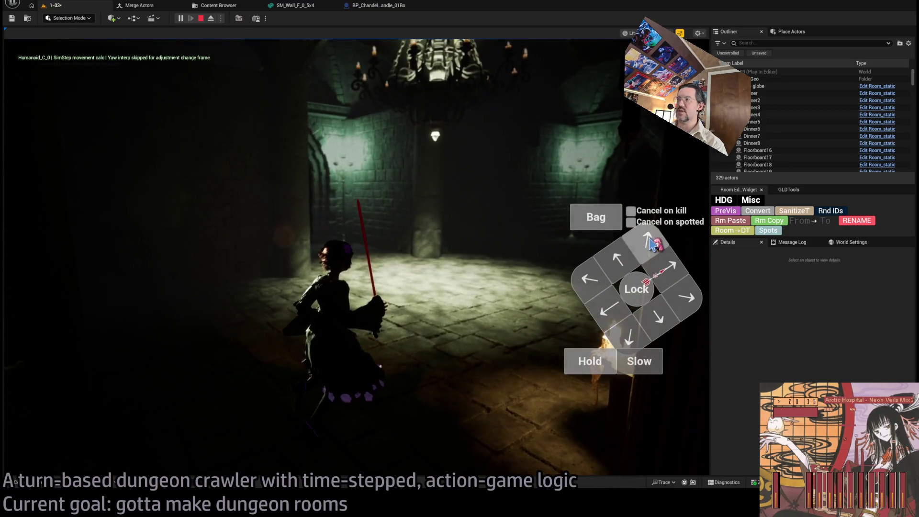
click(651, 242)
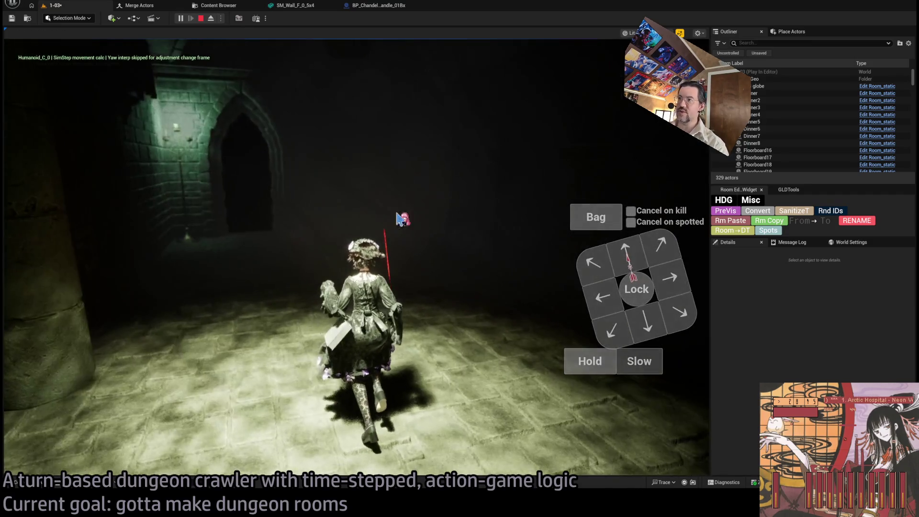
click(641, 248)
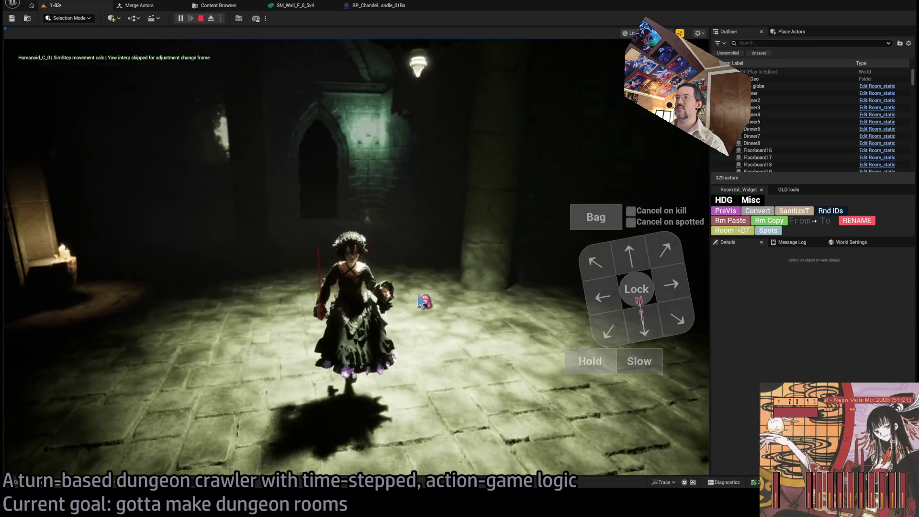
click(532, 177)
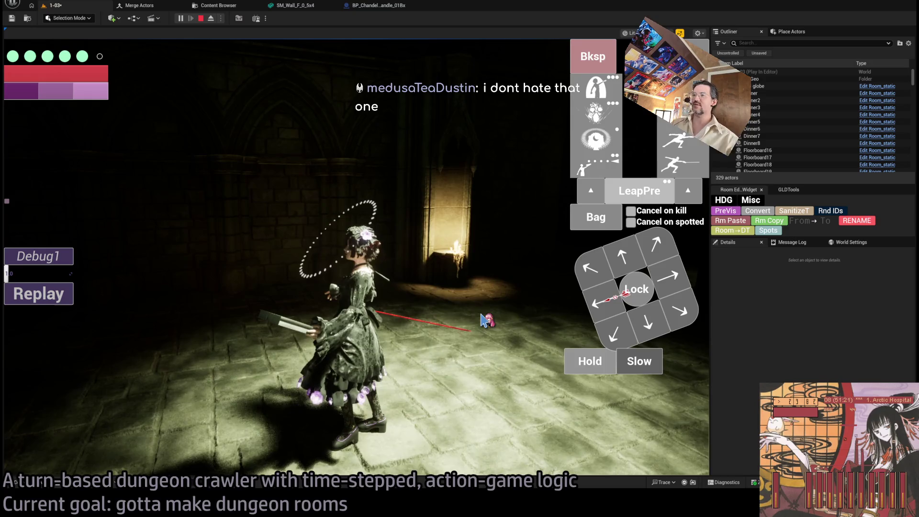
click(421, 329)
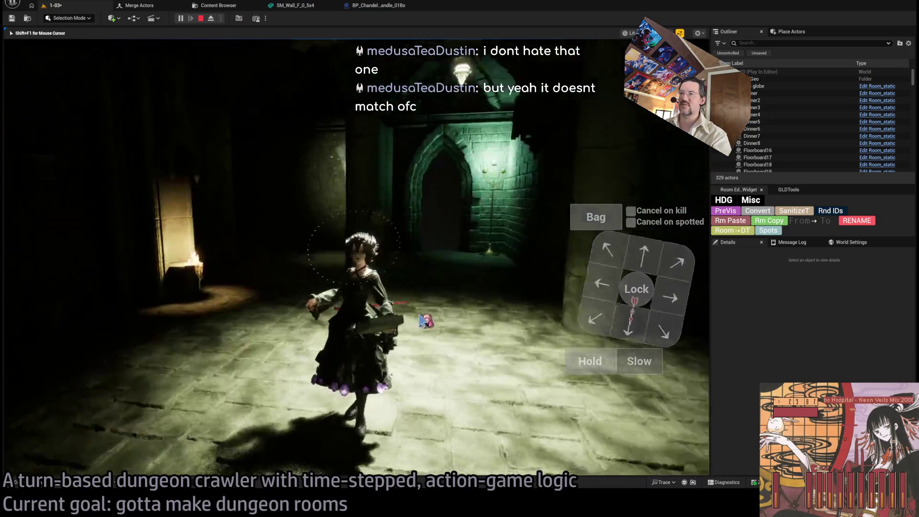
key(Escape)
drag(400, 260, 372, 304)
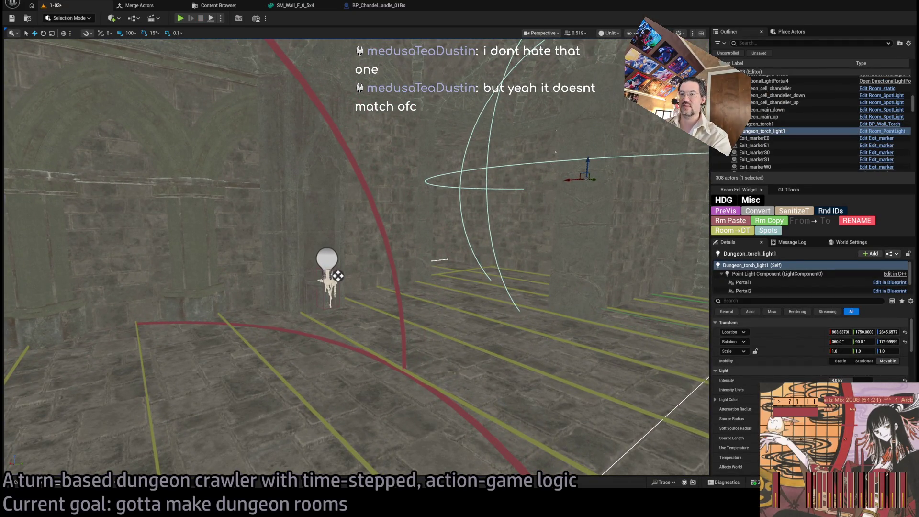
- Select the Dungeon_main_down spotlight under the chandelier and frame it
mouse_move(373, 304)
mouse_down()
mouse_move(364, 306)
mouse_move(347, 277)
mouse_up()
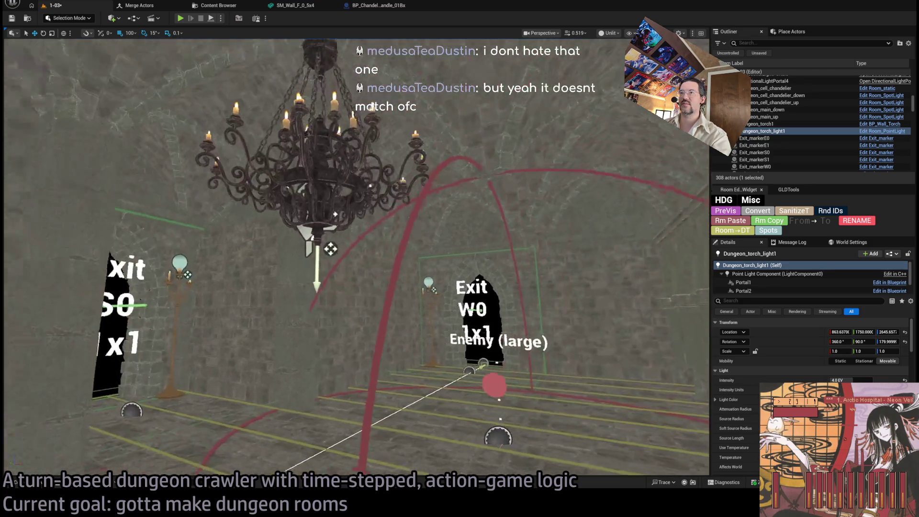
click(320, 249)
key(f)
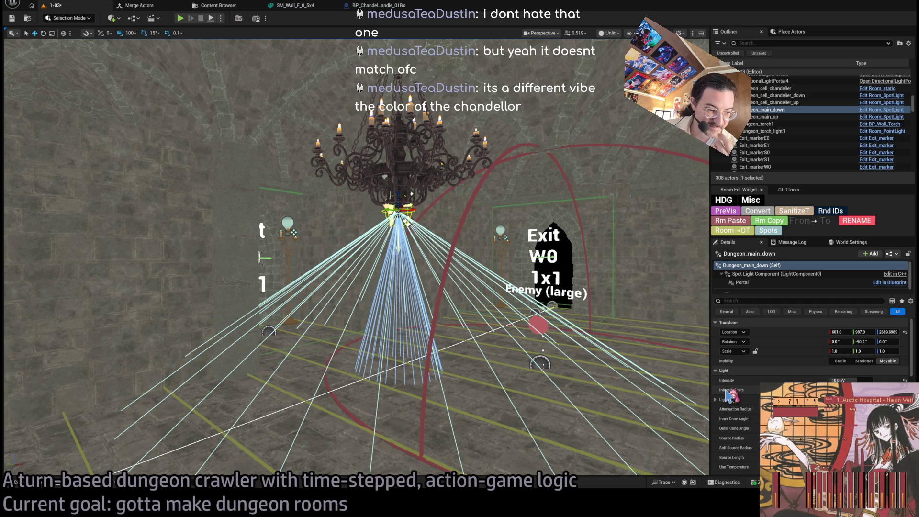
mouse_move(364, 278)
mouse_down()
mouse_move(449, 284)
mouse_move(284, 81)
mouse_move(369, 273)
mouse_move(384, 341)
mouse_up()
- Fly past the Exit W0 marker to the bedroom and select its RoomController
click(423, 246)
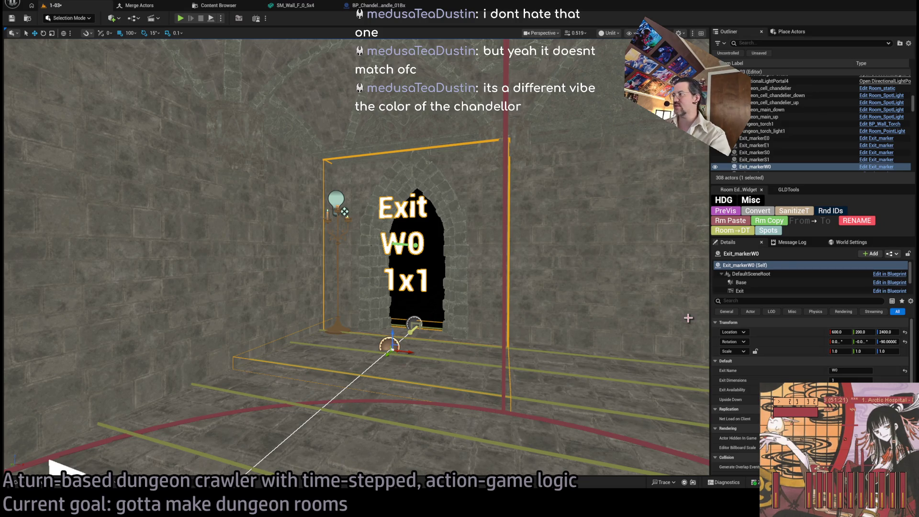
mouse_move(533, 181)
mouse_down()
mouse_move(526, 192)
mouse_move(517, 167)
mouse_move(503, 201)
mouse_move(441, 245)
mouse_up()
drag(486, 270, 519, 198)
click(519, 197)
scroll(753, 404, down, 2)
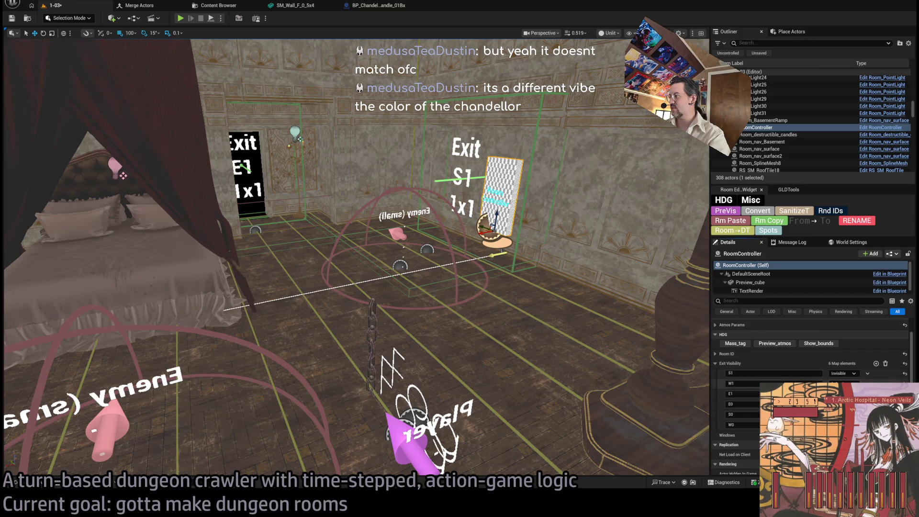
- Run a quick play-mode test of the room and stop it
drag(503, 308, 502, 307)
click(182, 19)
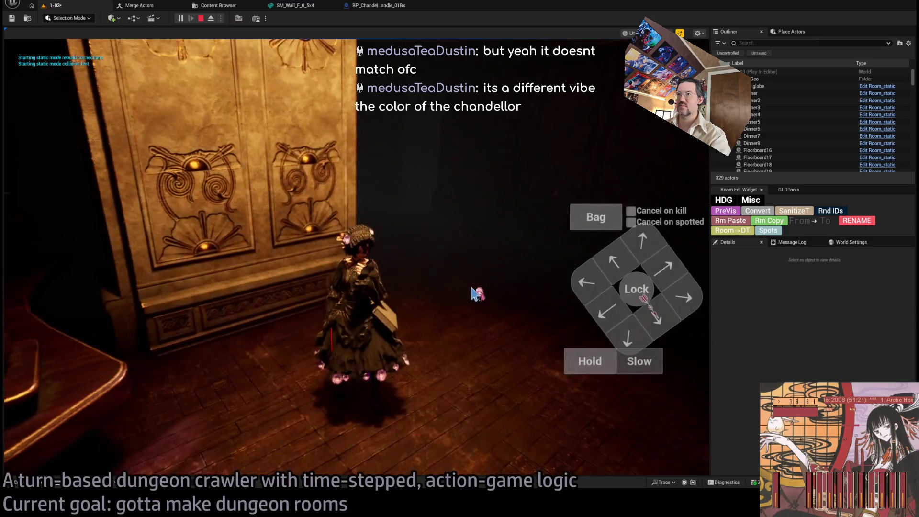
key(Escape)
- Move the Player spawn marker to the far wall and check it in wireframe and lit views
click(360, 380)
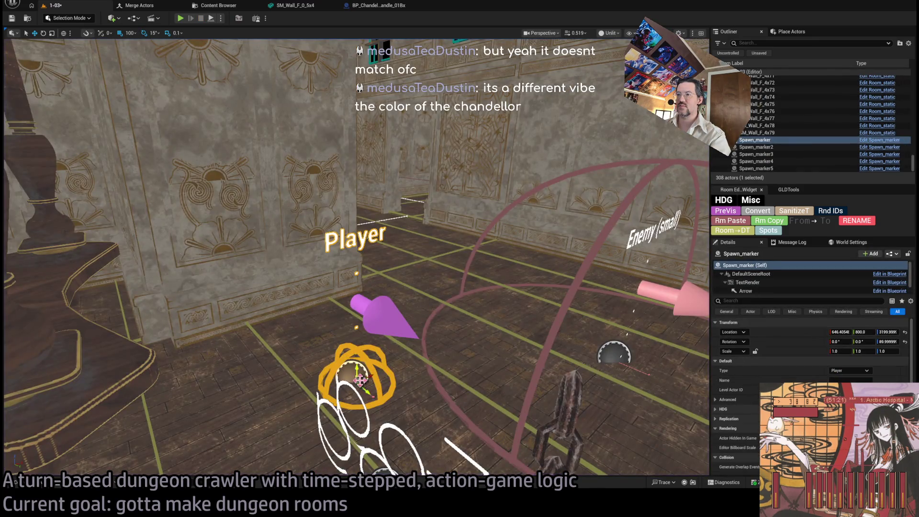
mouse_move(370, 368)
mouse_down()
mouse_move(425, 221)
mouse_move(375, 191)
mouse_move(204, 155)
mouse_up()
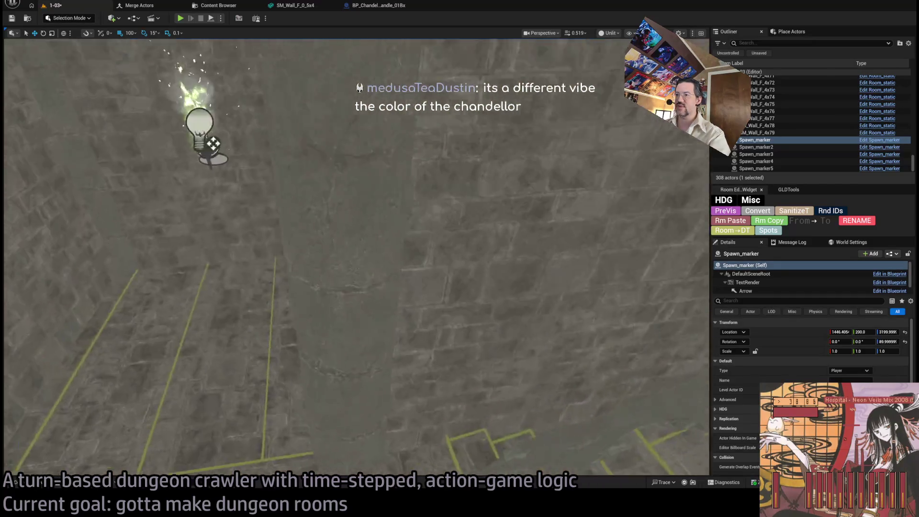
key(f)
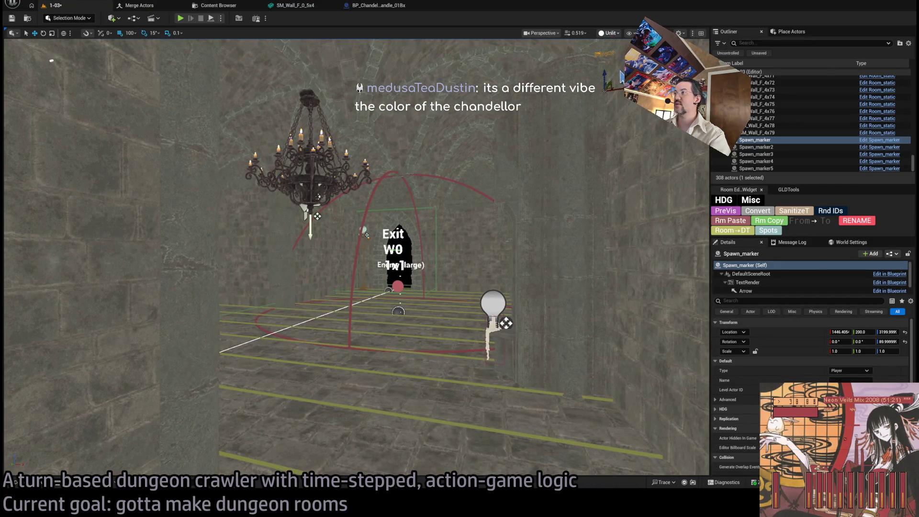
key(alt+2)
key(alt+4)
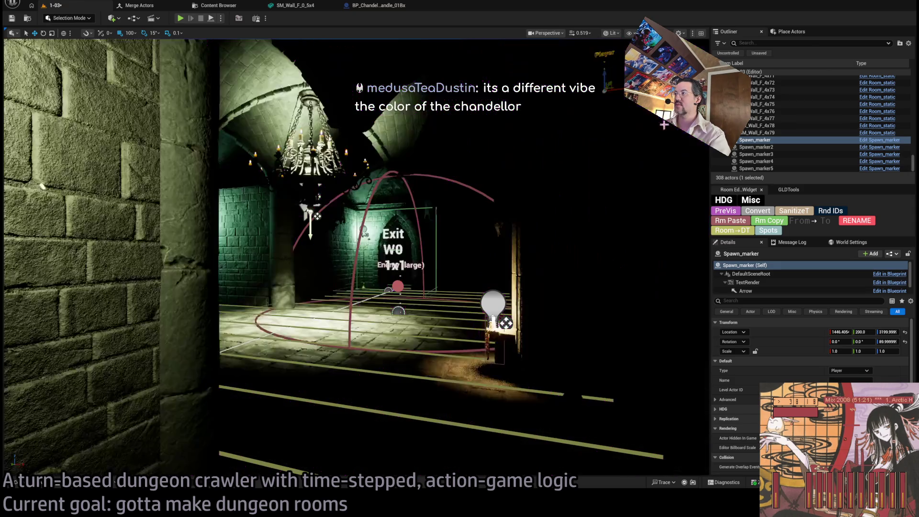
- Look around the chandelier room from several angles, then save the level
drag(355, 259, 316, 220)
drag(431, 168, 608, 168)
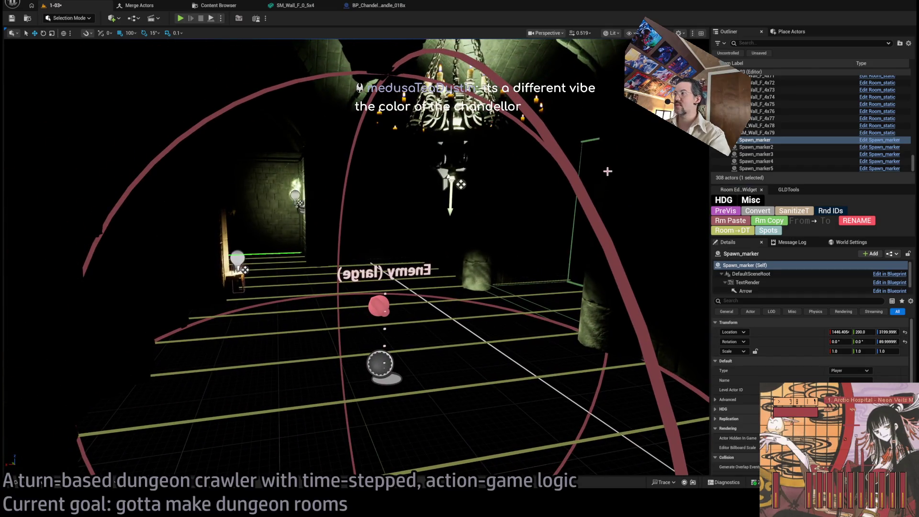
click(487, 353)
mouse_move(487, 353)
mouse_down()
mouse_move(498, 321)
mouse_move(498, 378)
mouse_up()
drag(531, 306, 531, 288)
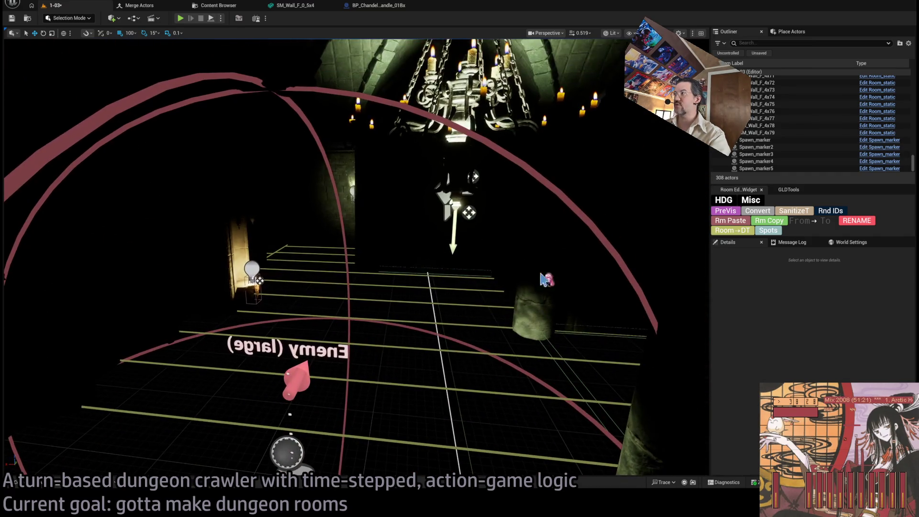
mouse_move(543, 120)
mouse_down()
mouse_move(531, 127)
mouse_move(543, 120)
mouse_up()
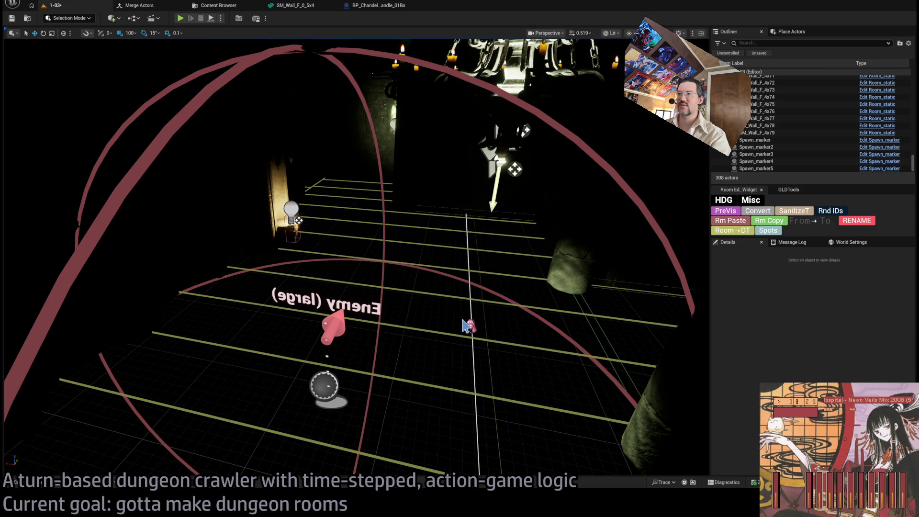
key(ctrl+z)
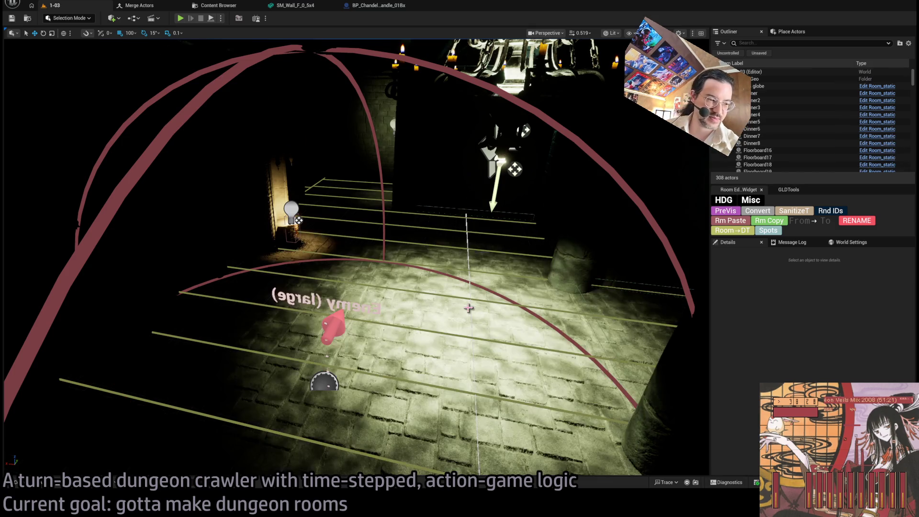
- Ctrl-select several SM_Floor tiles near exit E0, including SM_Floor_F_4x48 and SM_Floor_F_4x54
scroll(809, 364, down, 10)
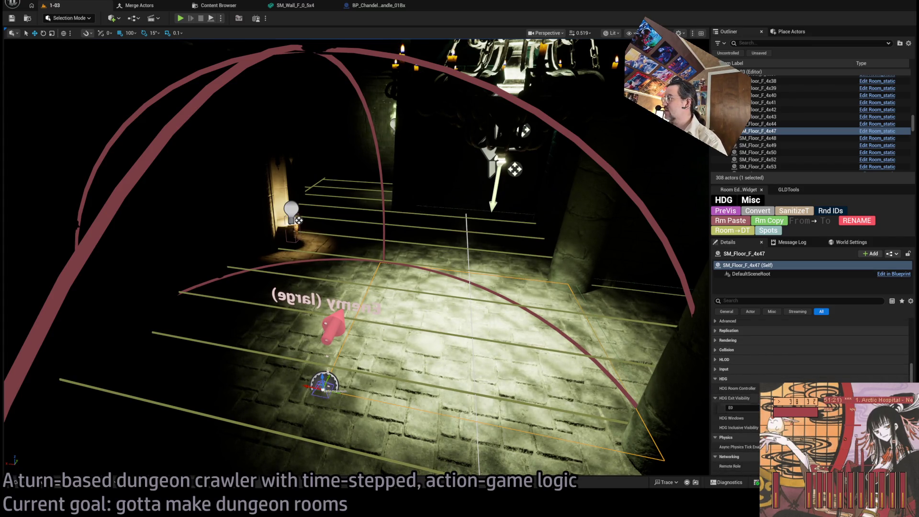
ctrl+click(295, 327)
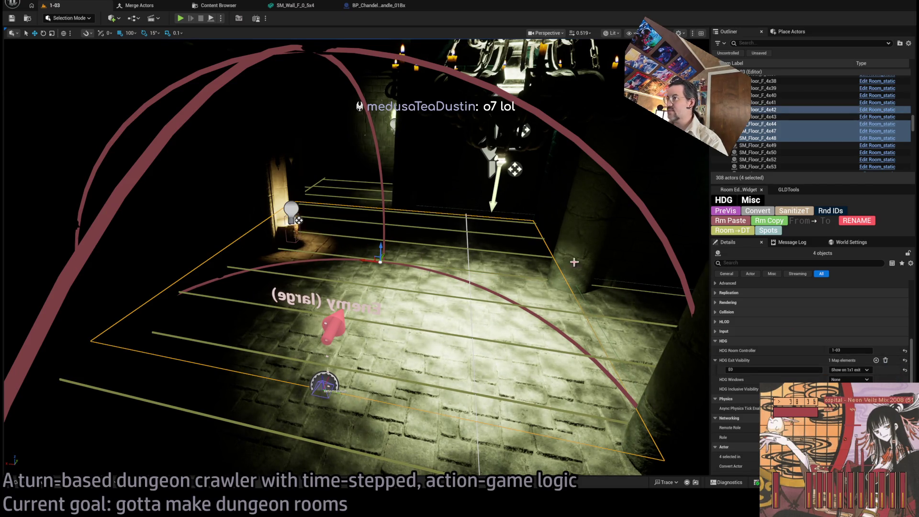
ctrl+click(357, 192)
mouse_move(357, 192)
mouse_down()
mouse_move(216, 240)
mouse_move(537, 332)
mouse_up()
ctrl+click(468, 298)
ctrl+click(383, 329)
mouse_move(383, 328)
mouse_down()
mouse_move(479, 287)
mouse_move(421, 240)
mouse_up()
ctrl+click(420, 240)
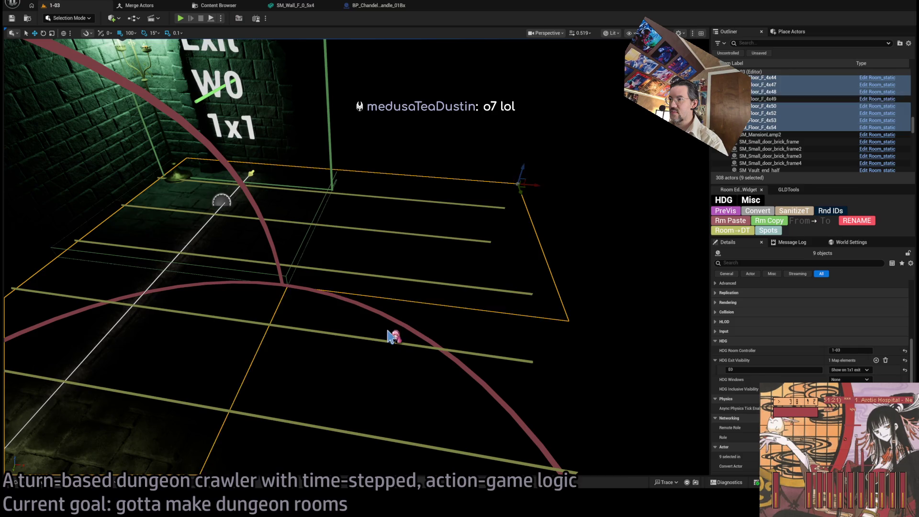
ctrl+click(540, 368)
mouse_move(540, 367)
mouse_down()
mouse_move(540, 331)
mouse_move(470, 350)
mouse_move(346, 339)
mouse_up()
- Reselect floor tiles SM_Floor_F_4x37, 4x38 and 4x39, then pick wall piece SM_Wall_F_4x73
click(354, 338)
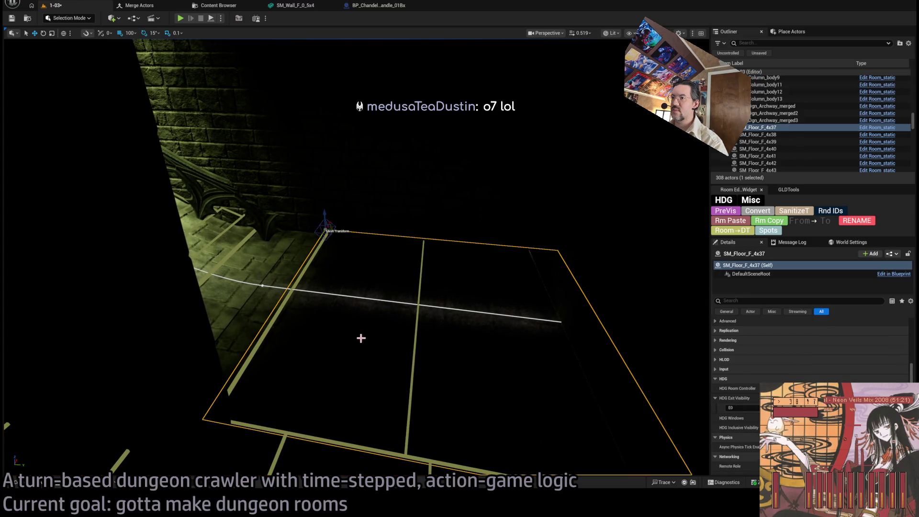
ctrl+click(299, 255)
drag(431, 317, 415, 309)
click(412, 307)
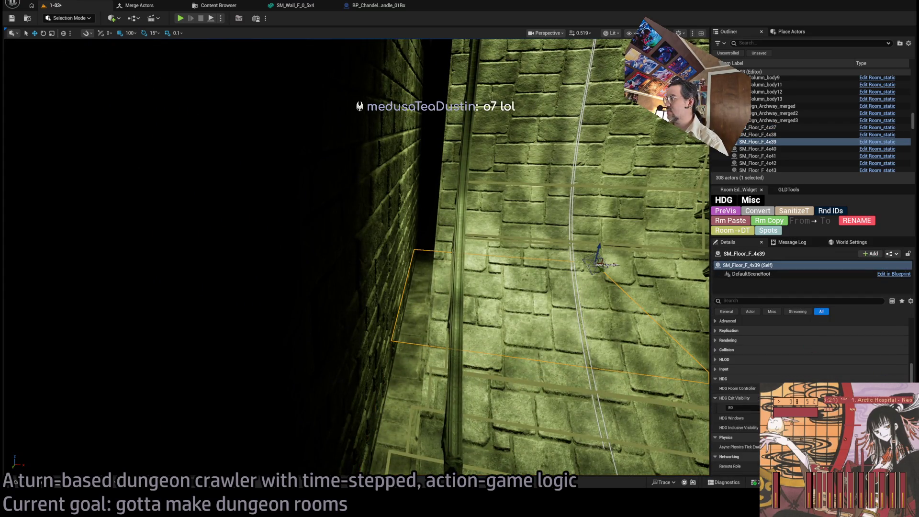
click(426, 222)
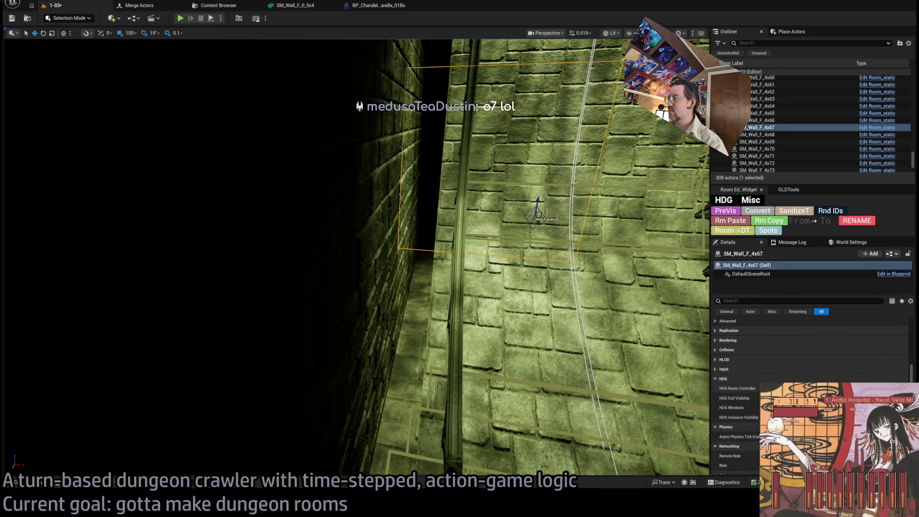
key(ctrl+z)
click(420, 250)
drag(421, 250, 555, 175)
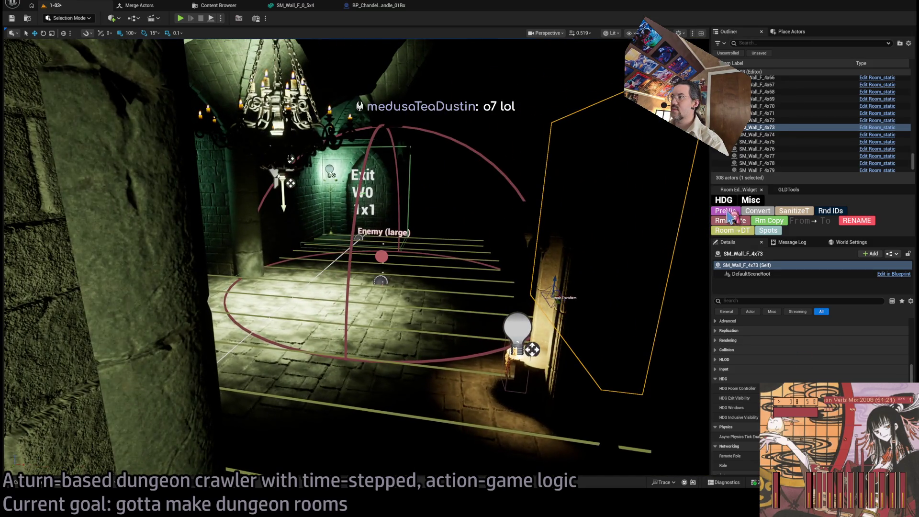
mouse_move(492, 222)
mouse_down()
mouse_move(479, 225)
mouse_move(514, 225)
mouse_move(530, 191)
mouse_move(550, 195)
mouse_move(472, 211)
mouse_up()
- Select Room_destructible_candles with the chandelier room and Exit W0 in view
mouse_move(372, 252)
mouse_down()
mouse_move(355, 242)
mouse_move(397, 242)
mouse_move(335, 240)
mouse_up()
click(342, 288)
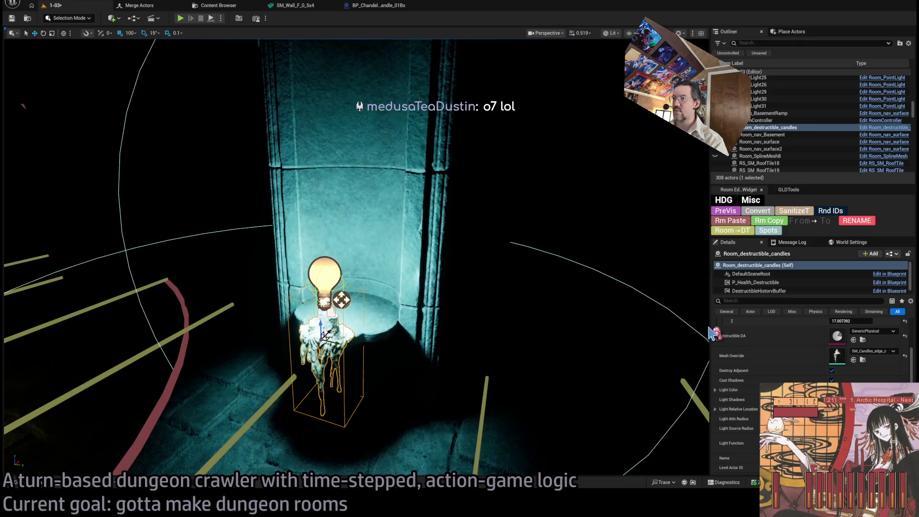
drag(530, 332, 503, 349)
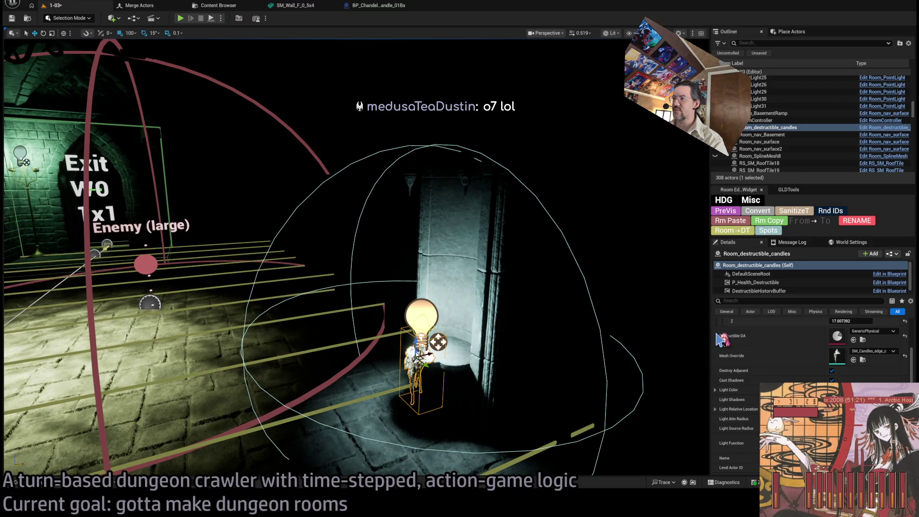
- Frame SM_Column_body9 in Unlit view, then switch the viewport to wireframe
drag(418, 297, 394, 293)
click(418, 298)
key(f)
key(alt+3)
drag(334, 353, 304, 381)
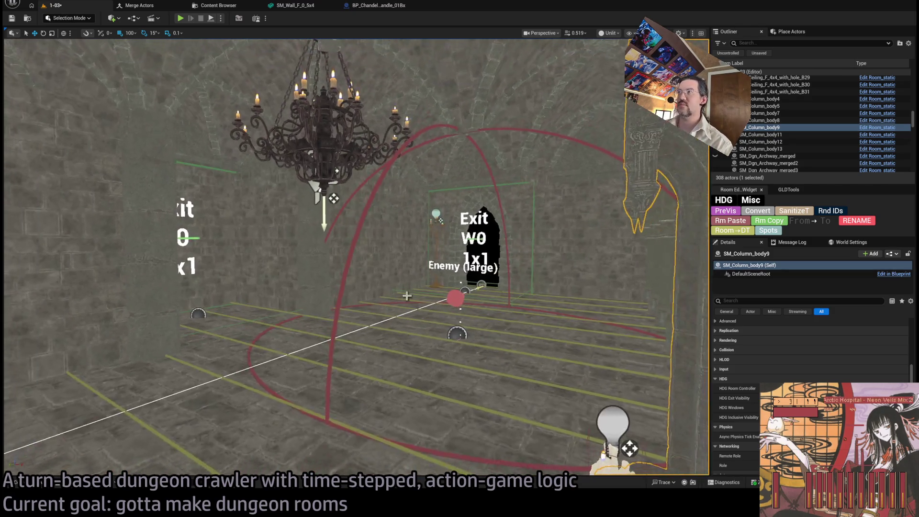
key(alt+2)
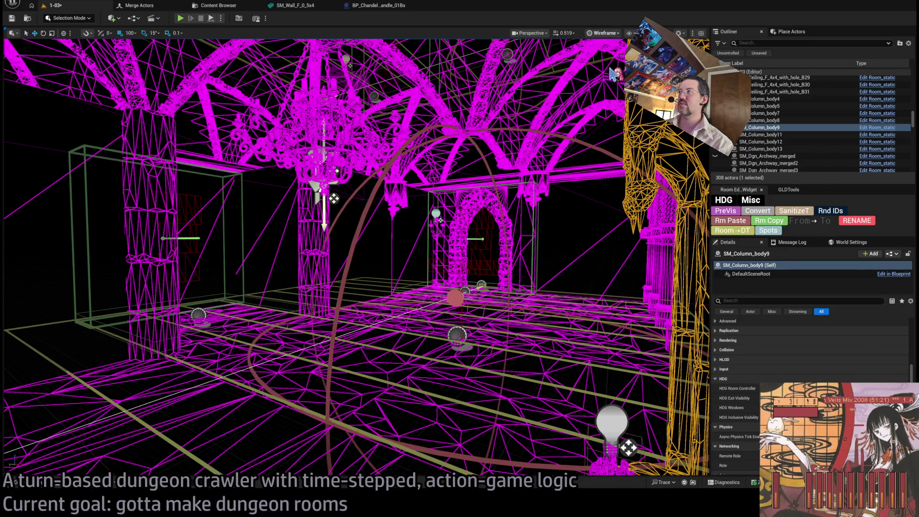
- Return to Lit view, frame Dungeon_torch1, and open the Content Drawer on Base_classes
key(alt+4)
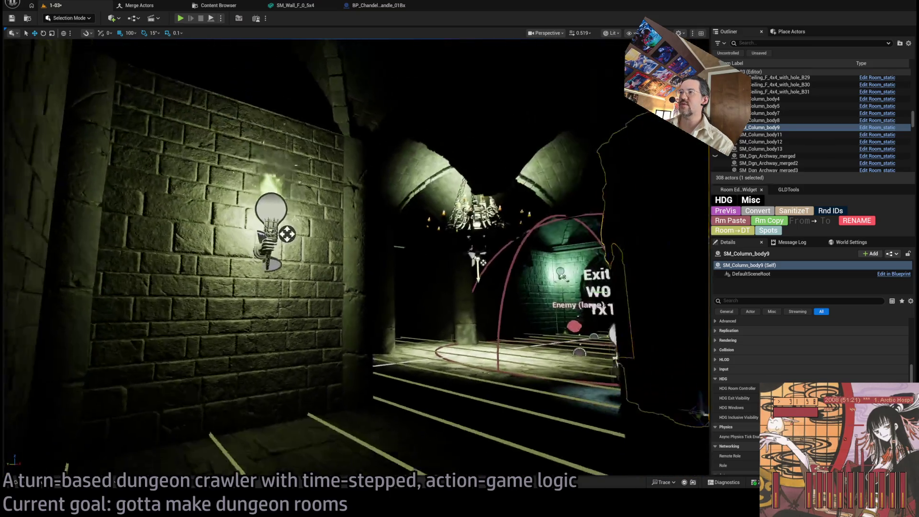
click(211, 206)
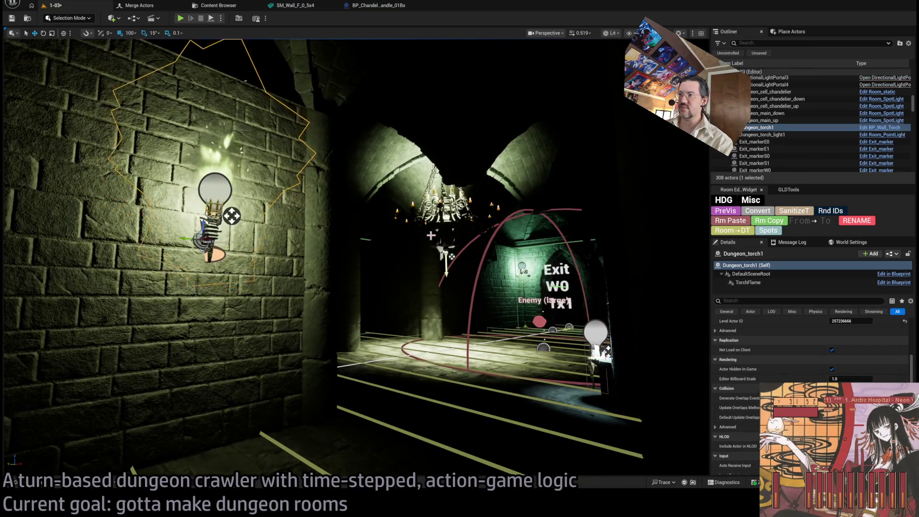
drag(335, 239, 431, 229)
key(f)
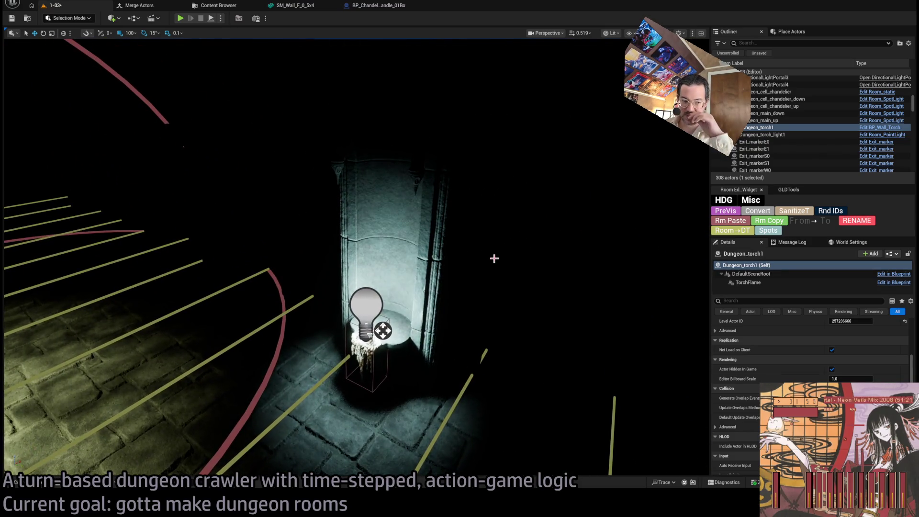
scroll(404, 299, down, 5)
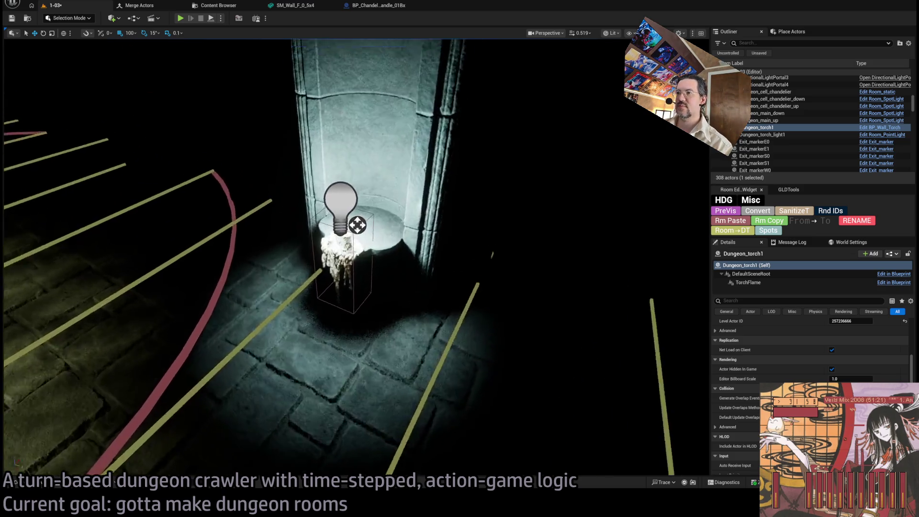
key(ctrl+space)
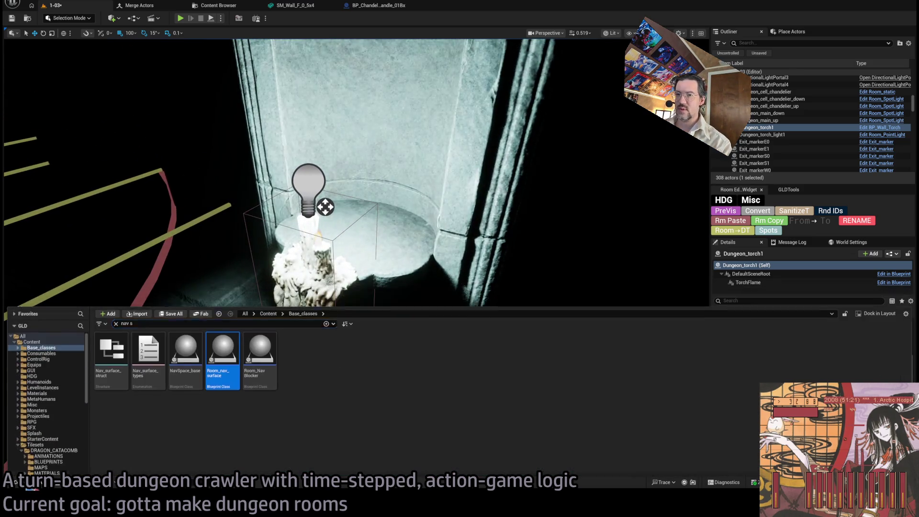
- Browse DRAGON_CATACOMB decor folders (BRICKS, CANDLE, COFFIN) and drop SM_Skeleton_standing beside the torch pillar
key(ctrl+space)
key(ctrl+space)
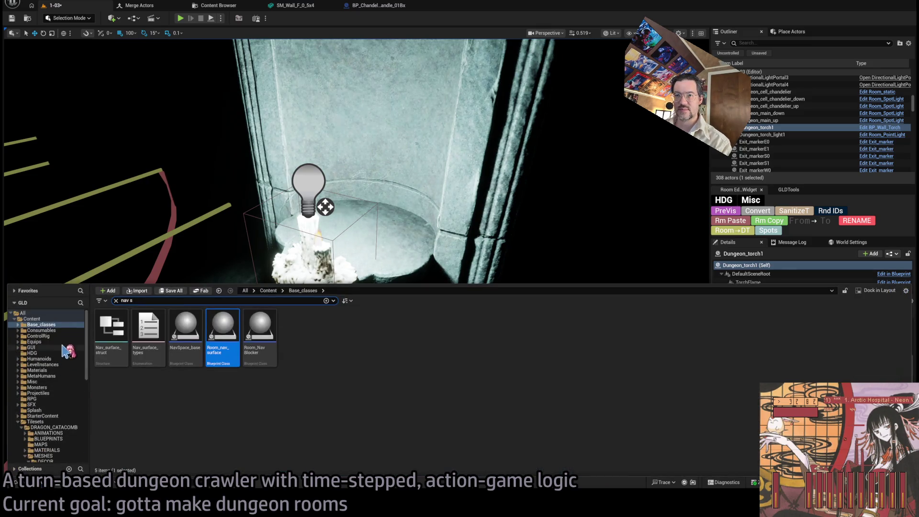
click(58, 428)
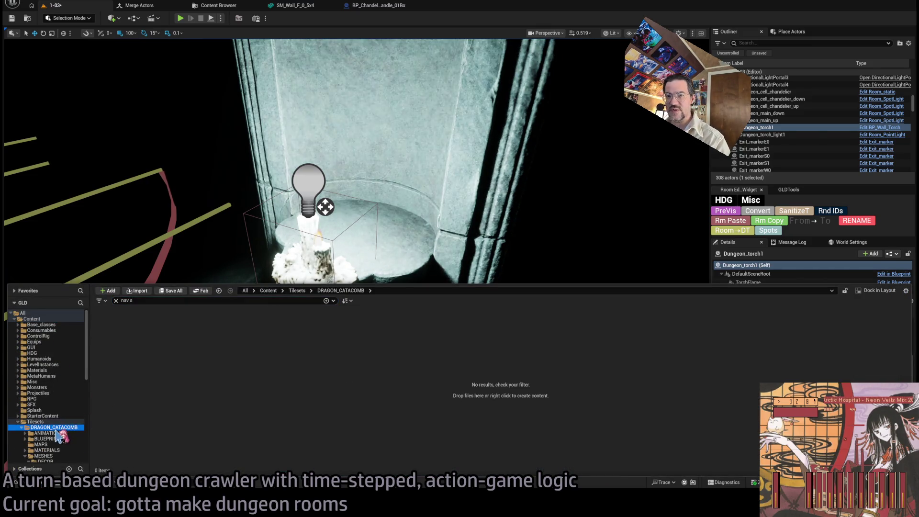
click(54, 438)
scroll(57, 421, down, 3)
click(60, 399)
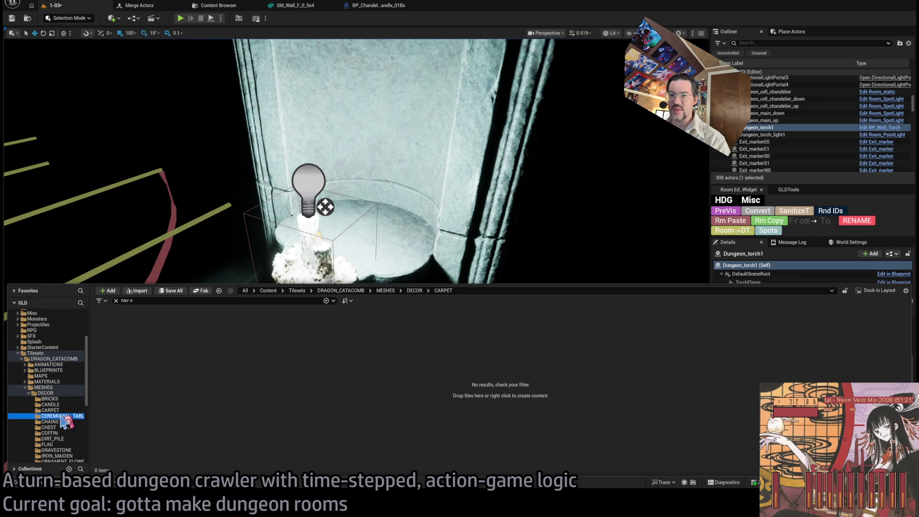
click(116, 302)
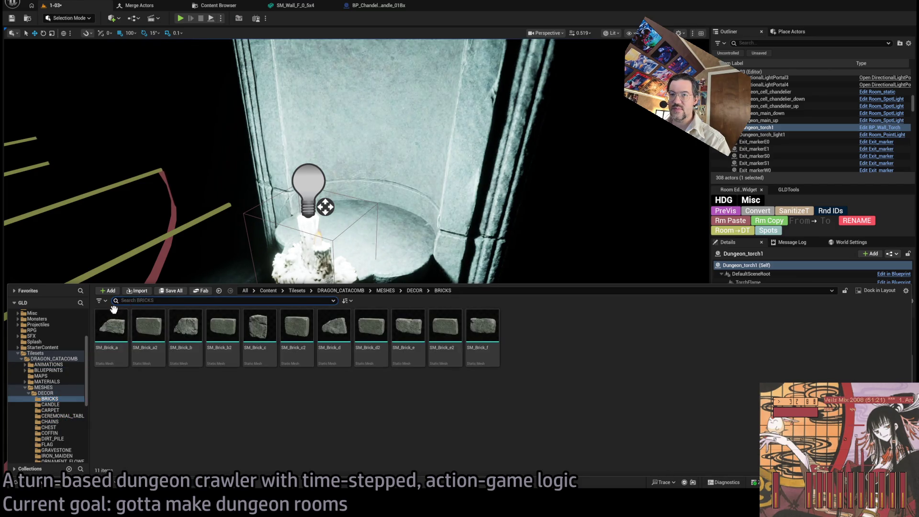
click(51, 405)
click(67, 433)
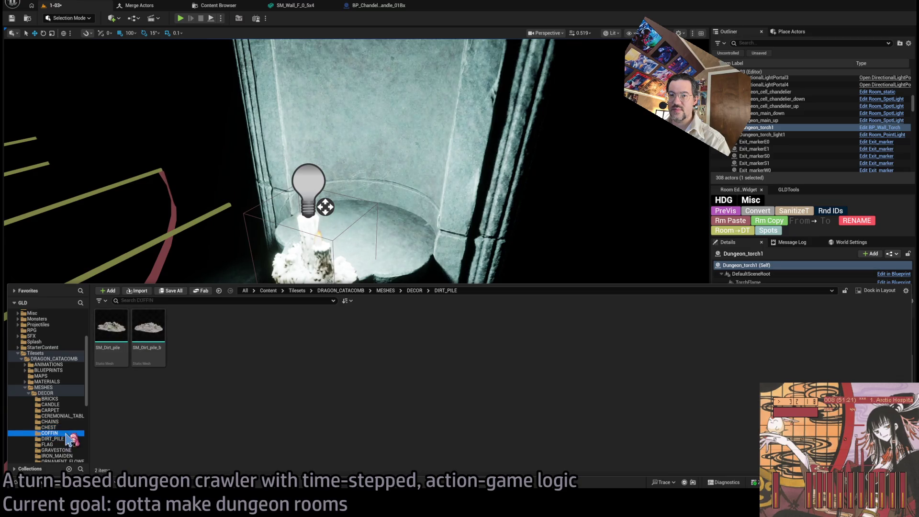
scroll(69, 429, down, 2)
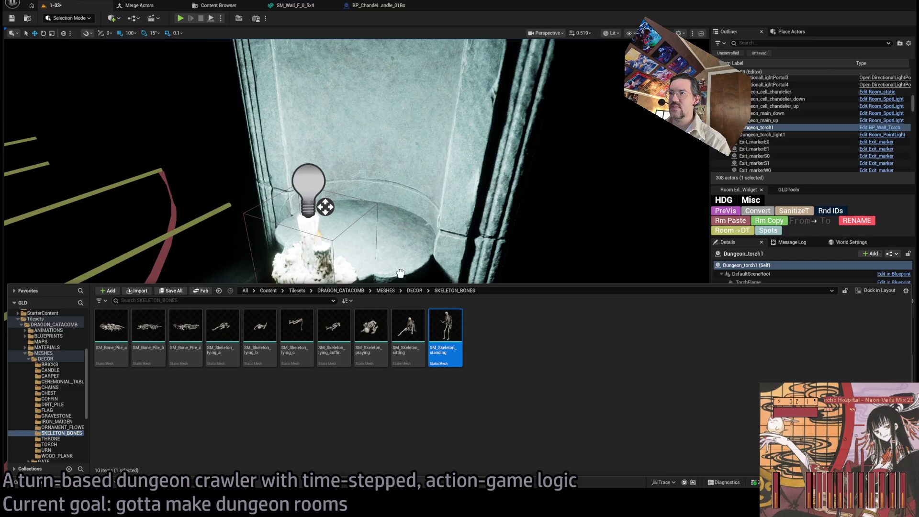
drag(362, 228, 330, 120)
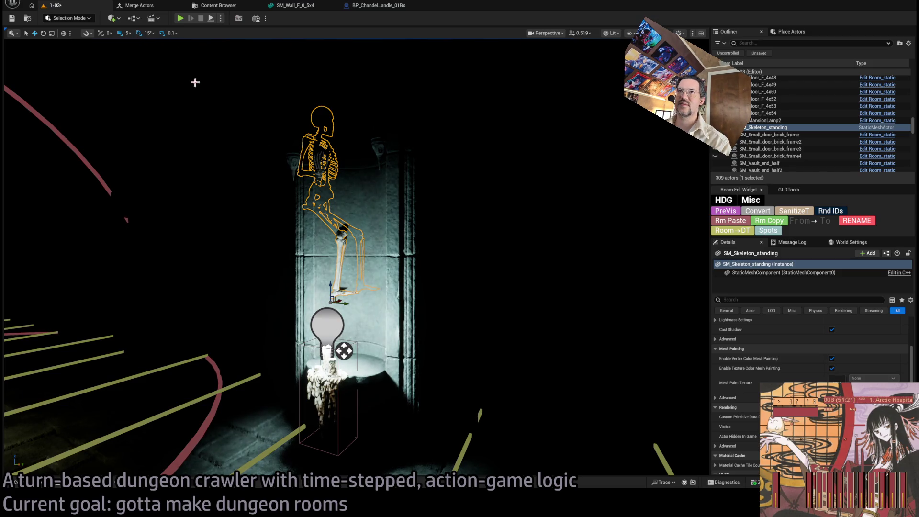
- Rotate the standing skeleton to face the camera and locate its asset in the browser
key(e)
mouse_move(347, 311)
mouse_down()
mouse_move(336, 309)
mouse_move(342, 369)
mouse_move(365, 422)
mouse_move(352, 383)
mouse_move(338, 374)
mouse_up()
key(w)
mouse_move(420, 385)
mouse_down()
mouse_move(403, 435)
mouse_move(397, 412)
mouse_move(431, 390)
mouse_move(144, 460)
mouse_up()
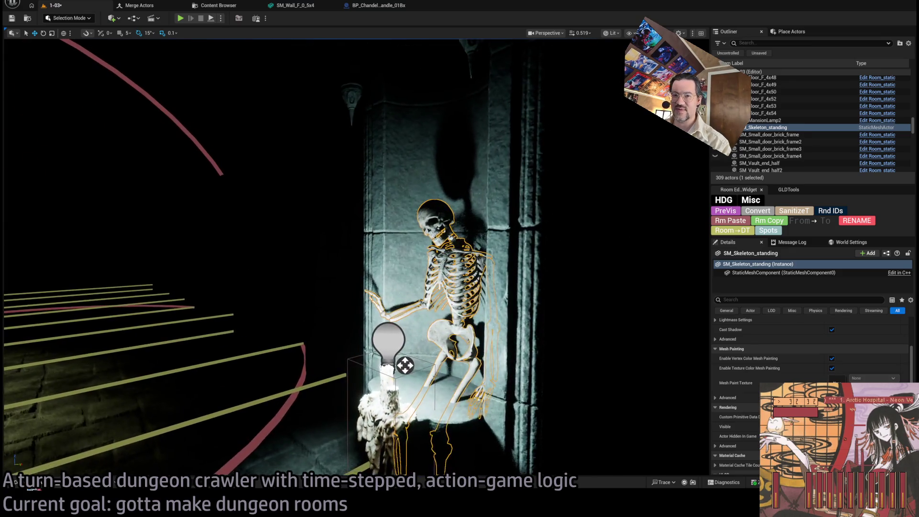
key(ctrl+b)
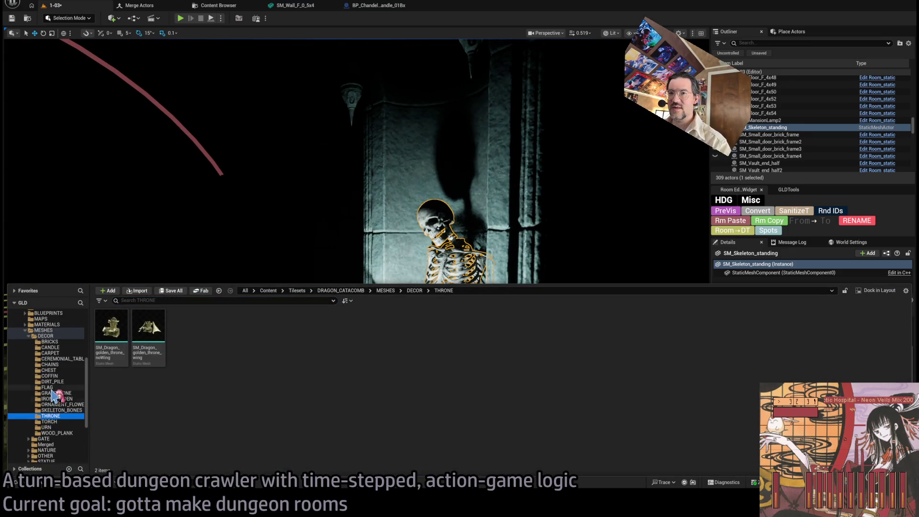
- Look through the TORCH, URN and CHAINS decor meshes, then collapse DECOR
click(51, 422)
click(47, 428)
click(50, 422)
click(76, 399)
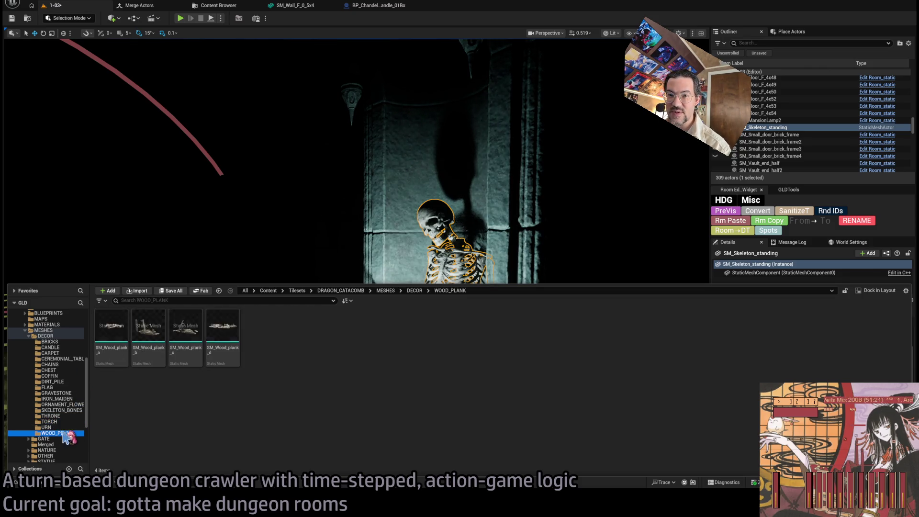
click(67, 393)
click(61, 376)
click(62, 365)
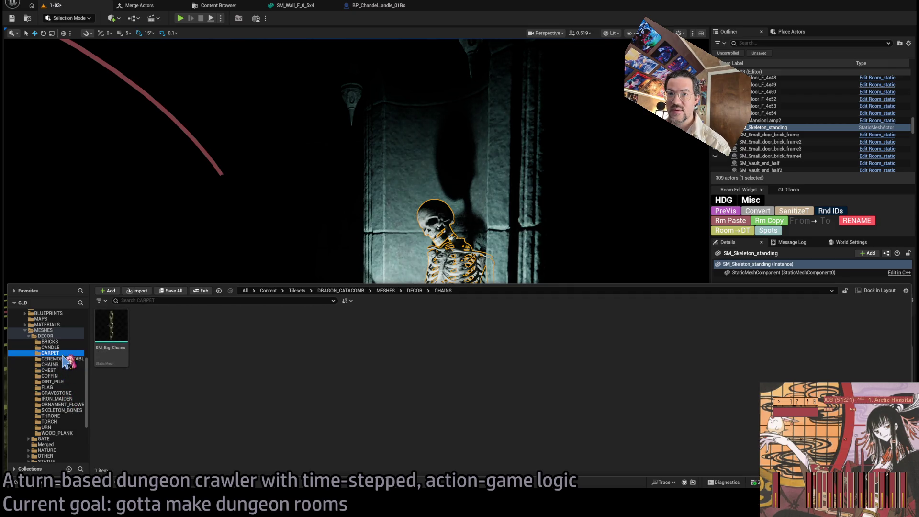
double_click(50, 337)
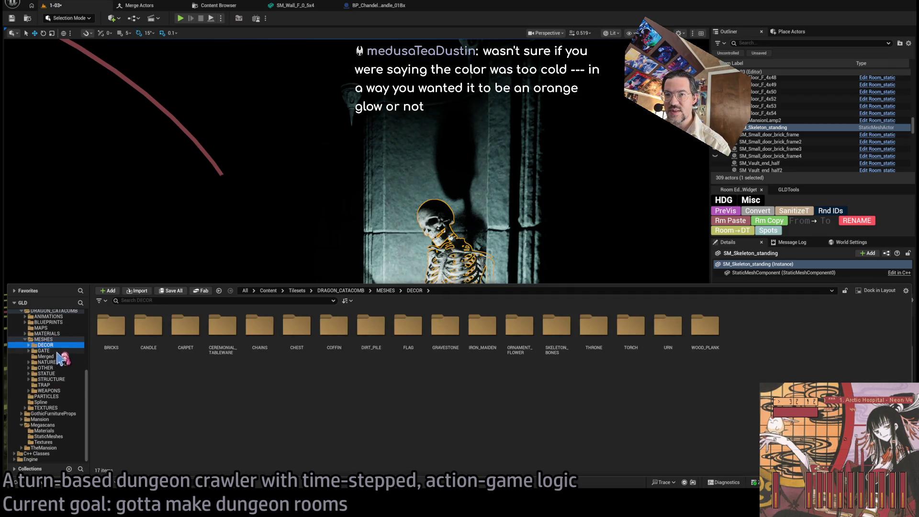
- Check the STATUE subfolders, select SM_Woman_statue_broken_body, and close the Content Drawer
click(56, 374)
double_click(56, 373)
click(58, 379)
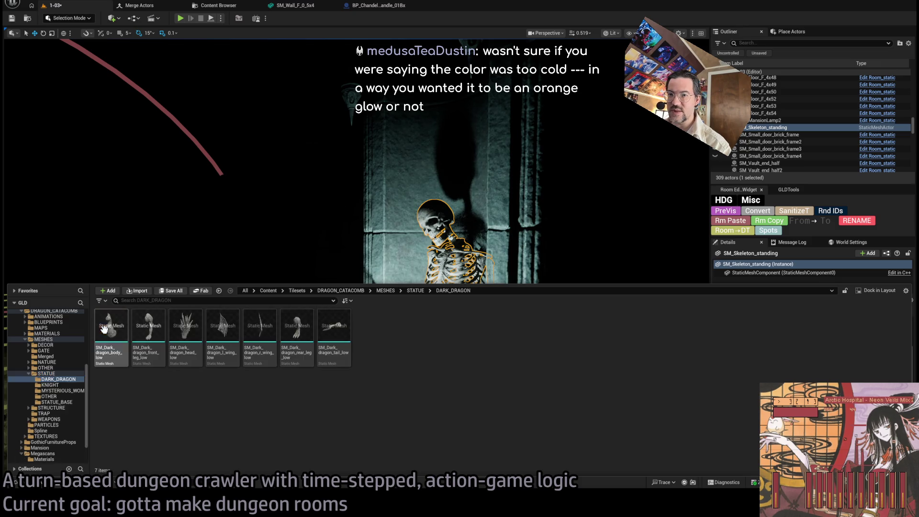
click(62, 391)
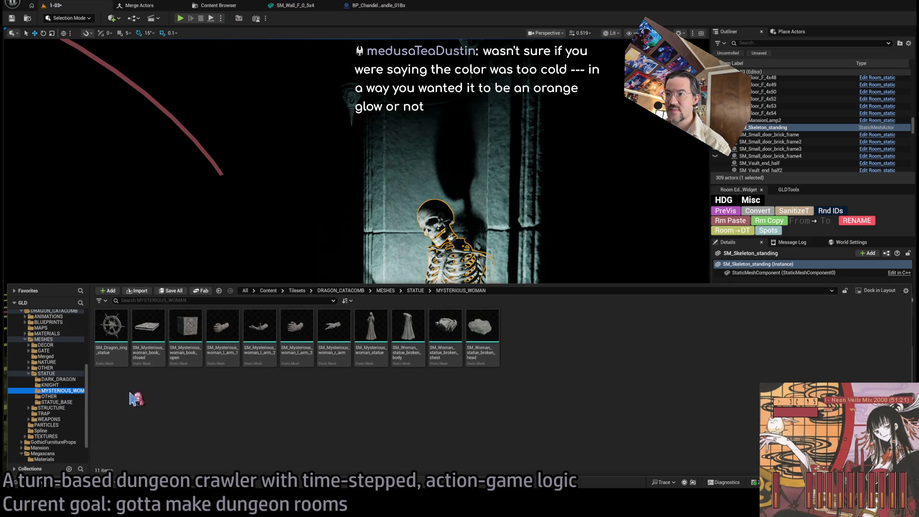
click(53, 397)
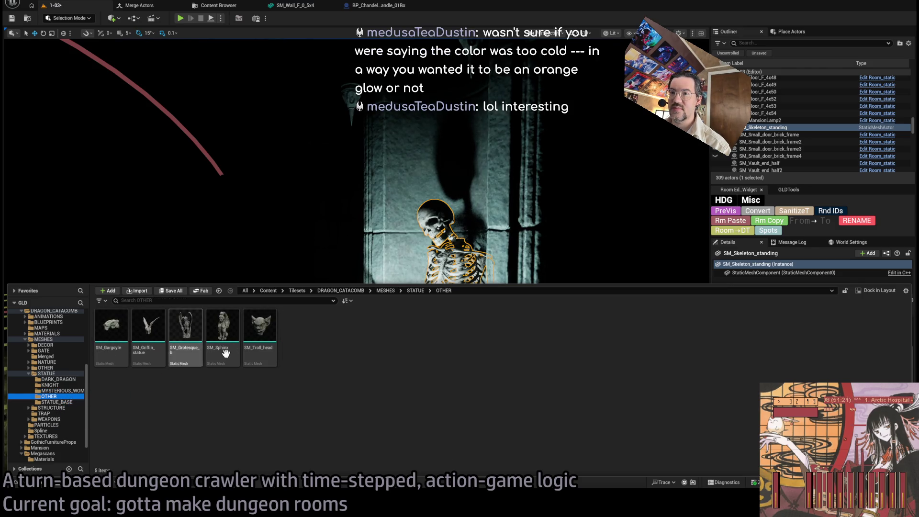
click(54, 403)
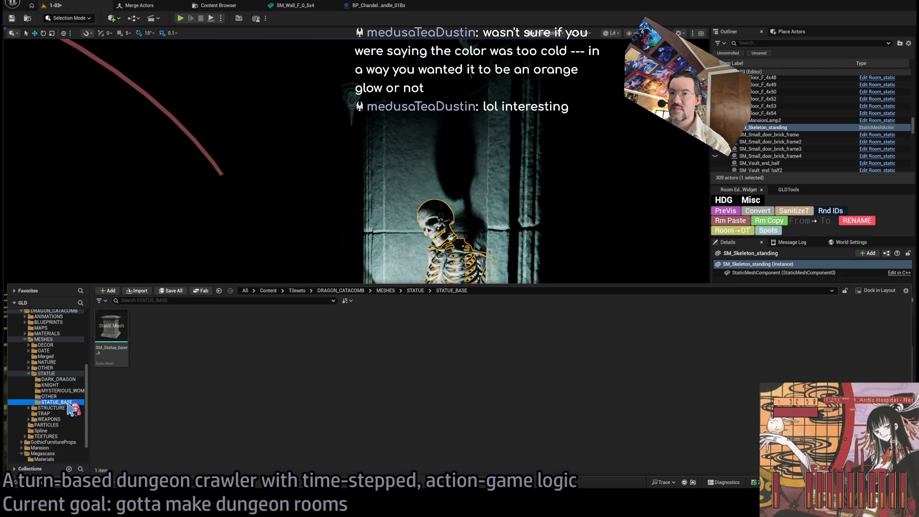
click(58, 391)
click(408, 328)
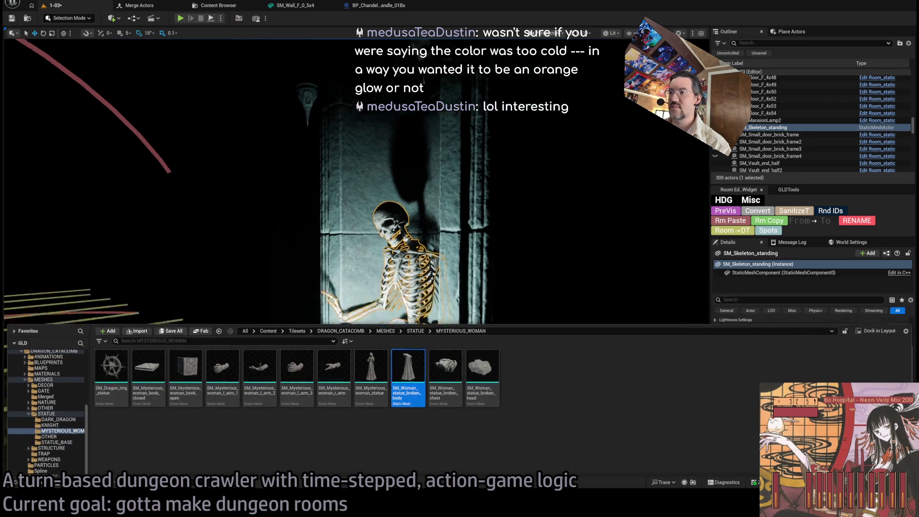
click(425, 280)
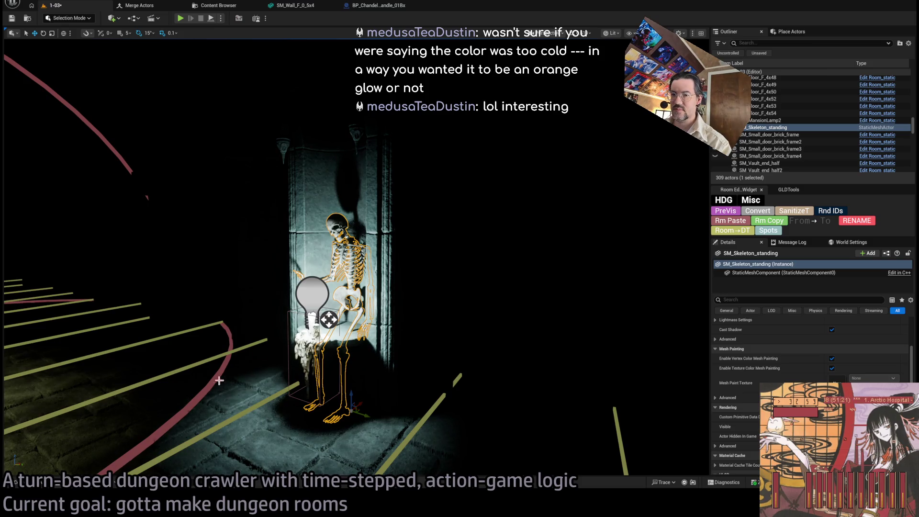
- Assign the skeleton to the Room controller and raise it against the pillar
click(729, 222)
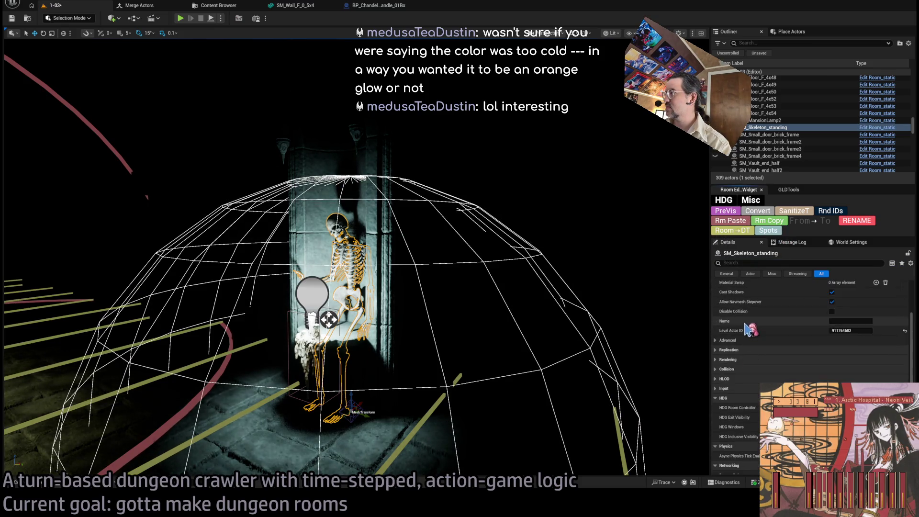
click(854, 341)
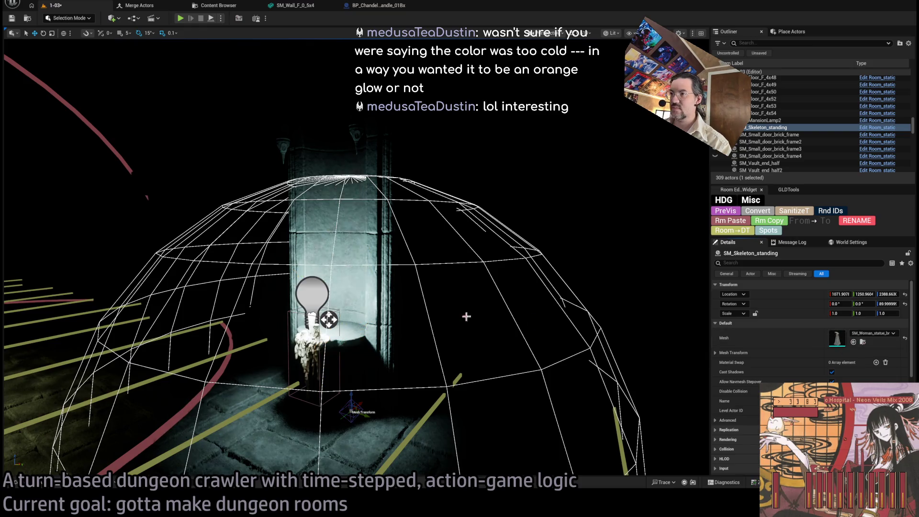
scroll(380, 353, up, 3)
drag(383, 405, 382, 337)
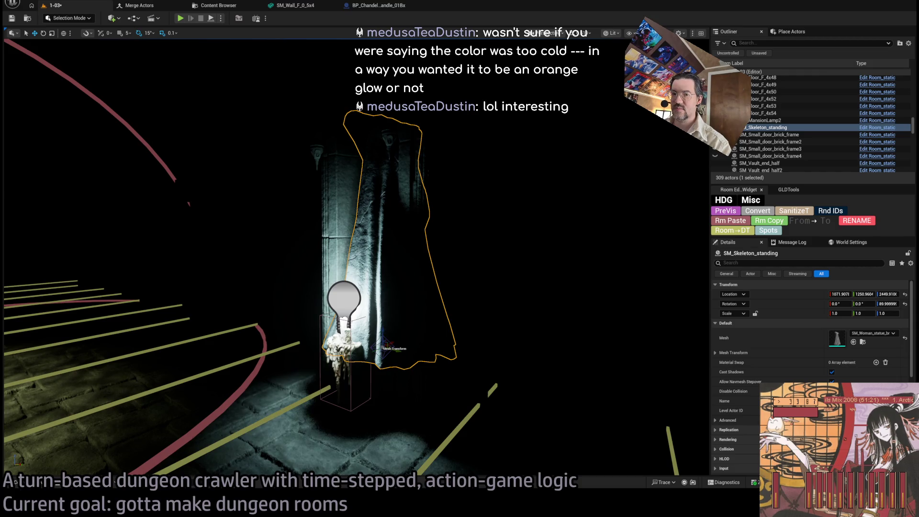
- Drag SM_Mysterious_woman_statue into the actor's Mesh slot in Details
click(20, 483)
click(370, 353)
mouse_move(369, 352)
mouse_down()
mouse_move(848, 363)
mouse_move(855, 352)
mouse_up()
scroll(482, 293, up, 3)
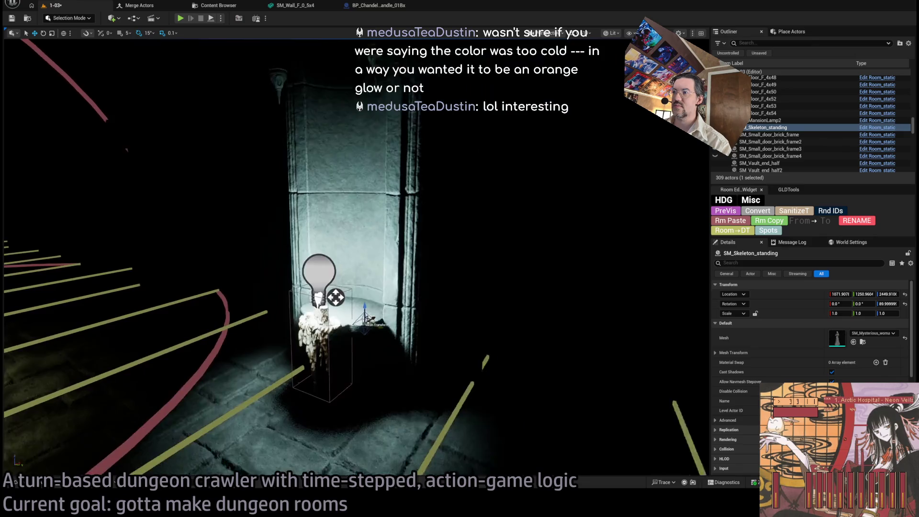
key(d)
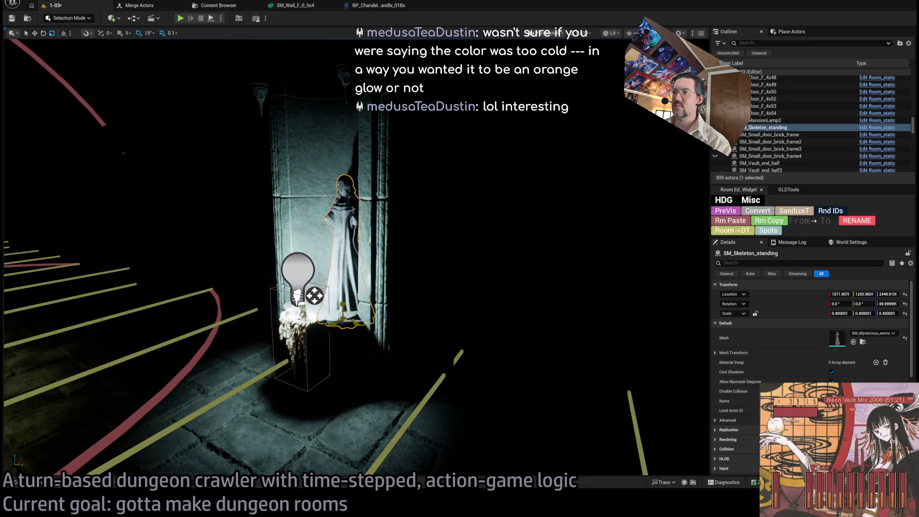
- Set the statue's scale to 0.5 and locate its mesh in the asset browser
key(f)
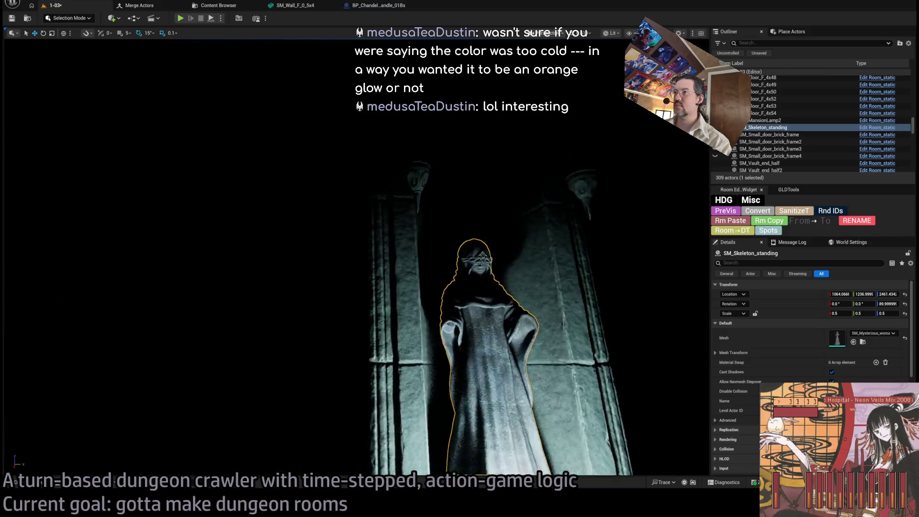
scroll(357, 288, up, 5)
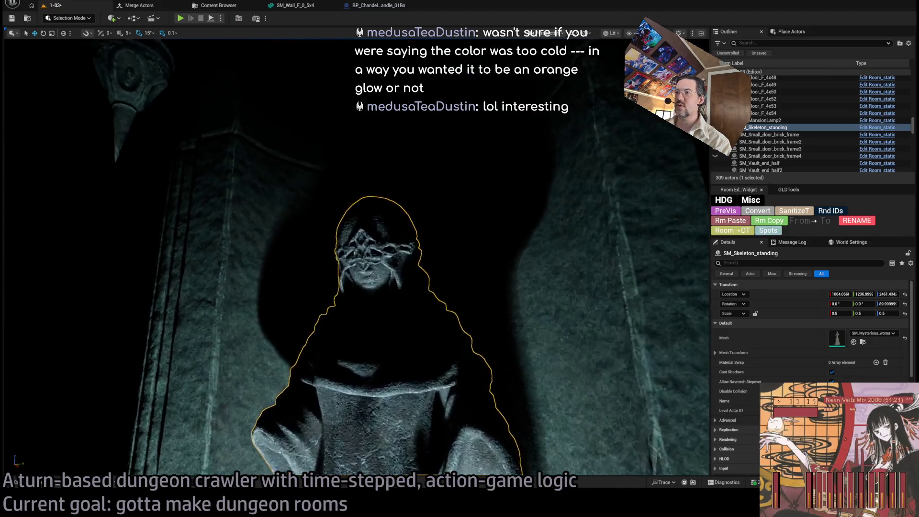
scroll(398, 249, up, 3)
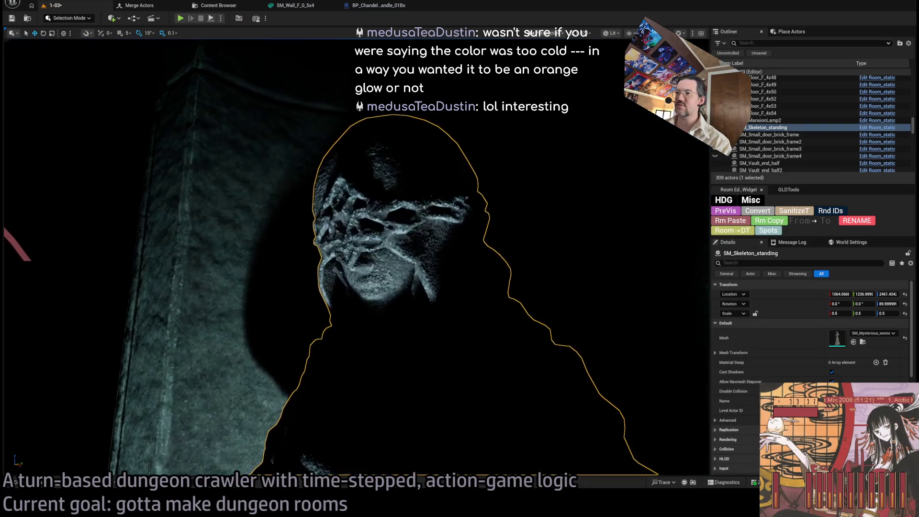
scroll(530, 300, down, 5)
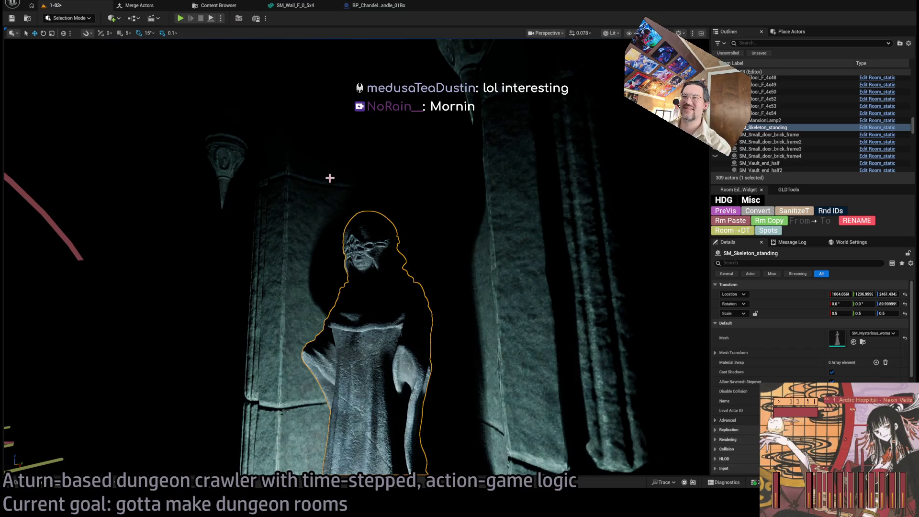
scroll(328, 179, up, 5)
scroll(397, 249, down, 3)
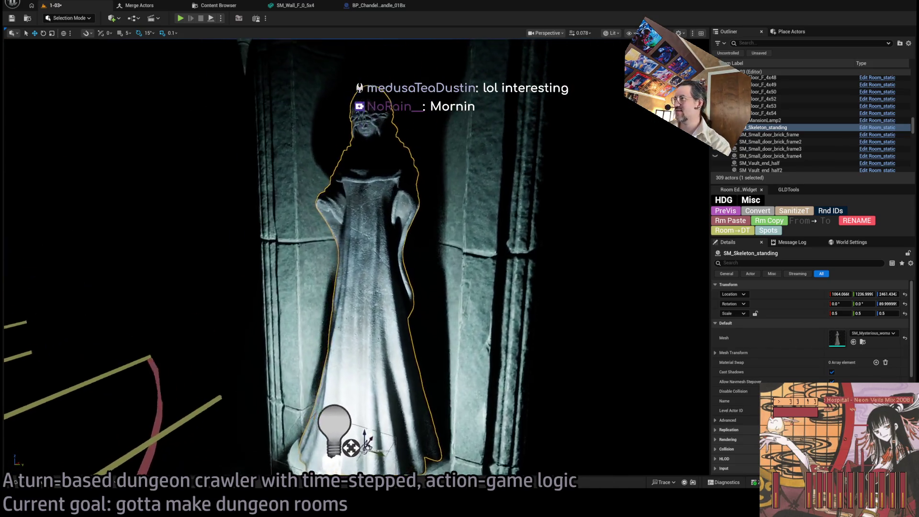
key(ctrl+b)
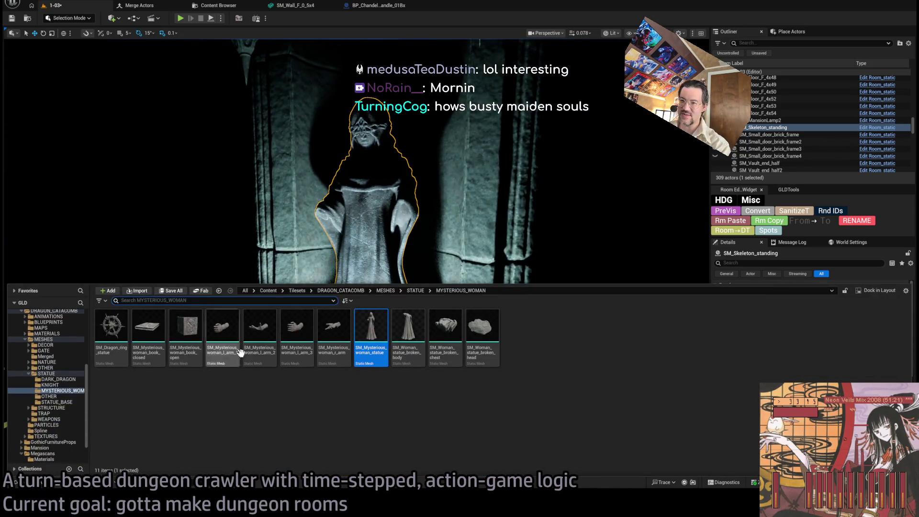
- Round the statue's location to 1064, 1237, 2461 and add the nearby light to the selection
scroll(524, 248, up, 3)
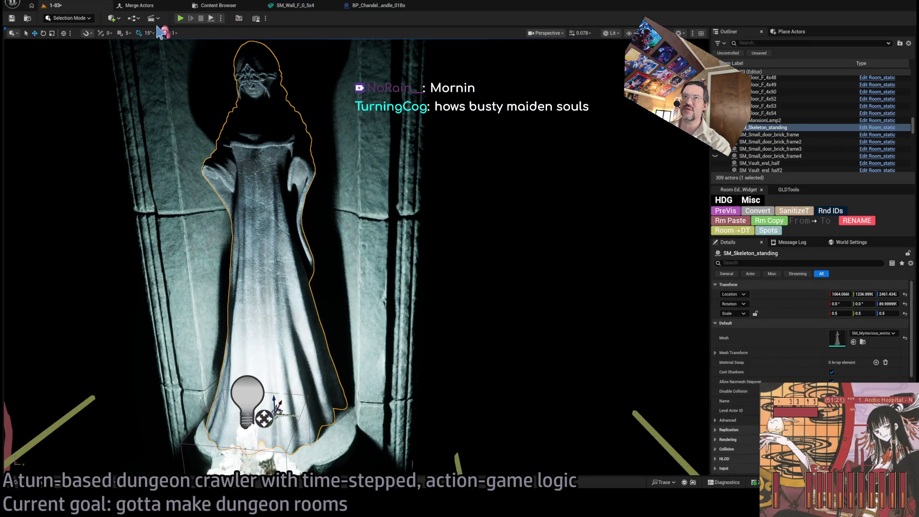
click(798, 209)
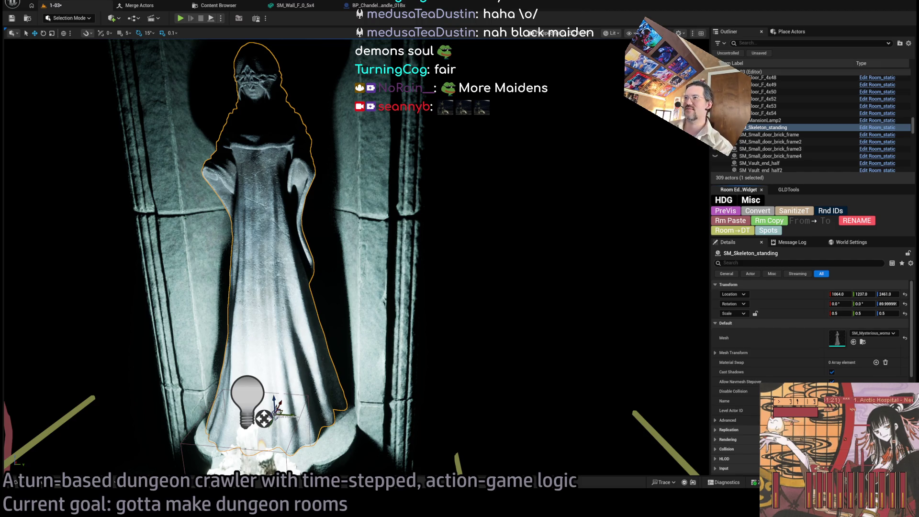
key(s)
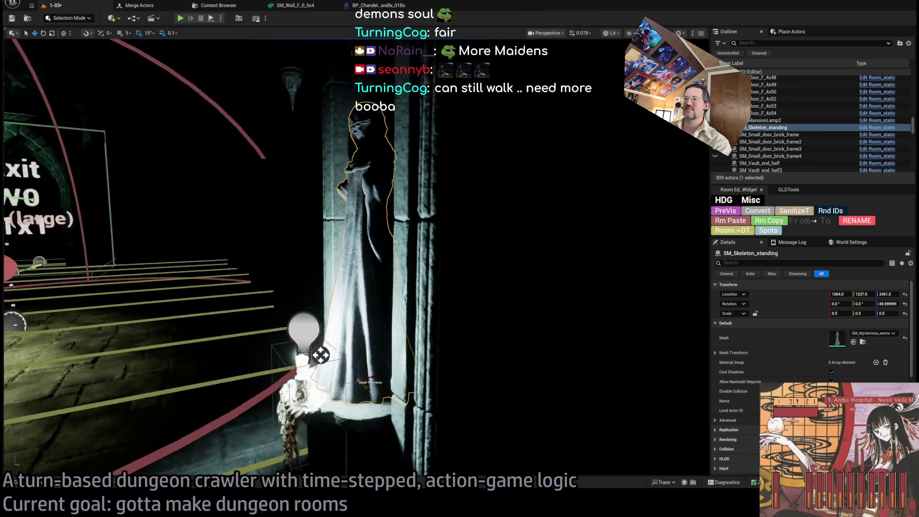
key(f)
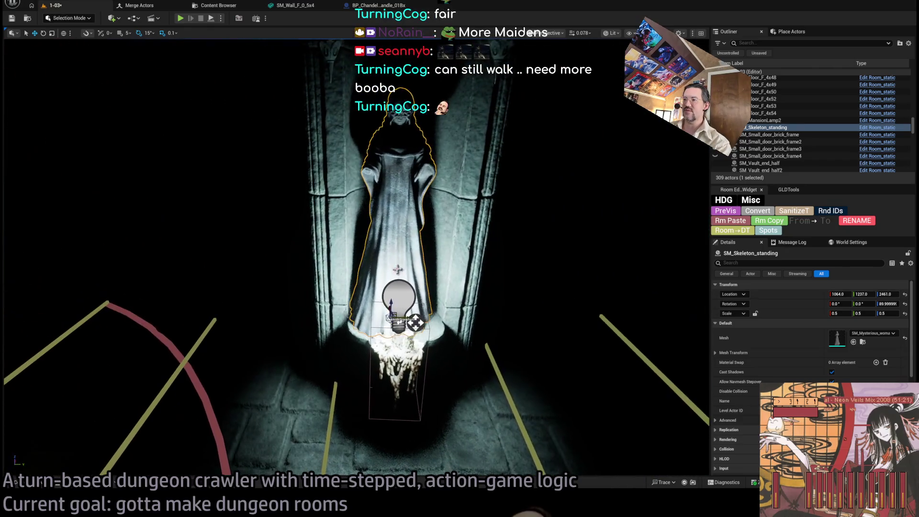
ctrl+click(396, 299)
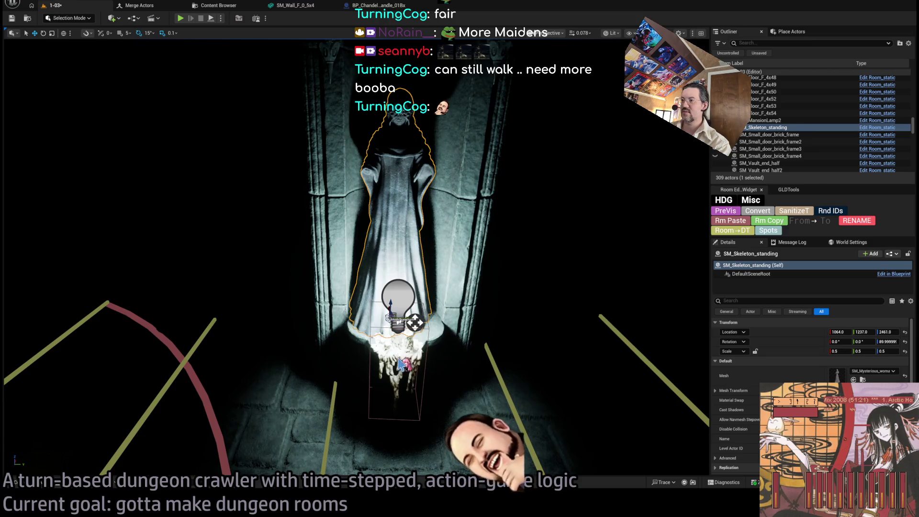
- Add the column to the selection, switch to Unlit, and set grid snap to 100
ctrl+click(447, 271)
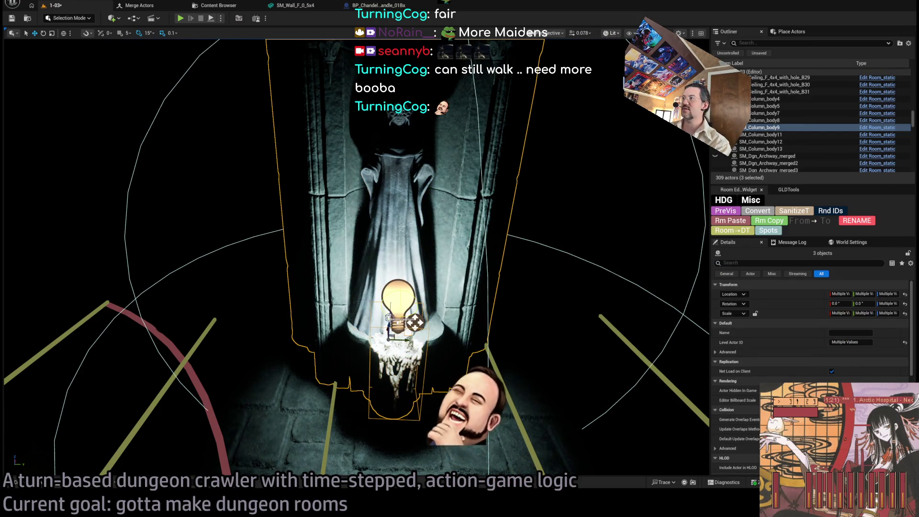
key(alt+3)
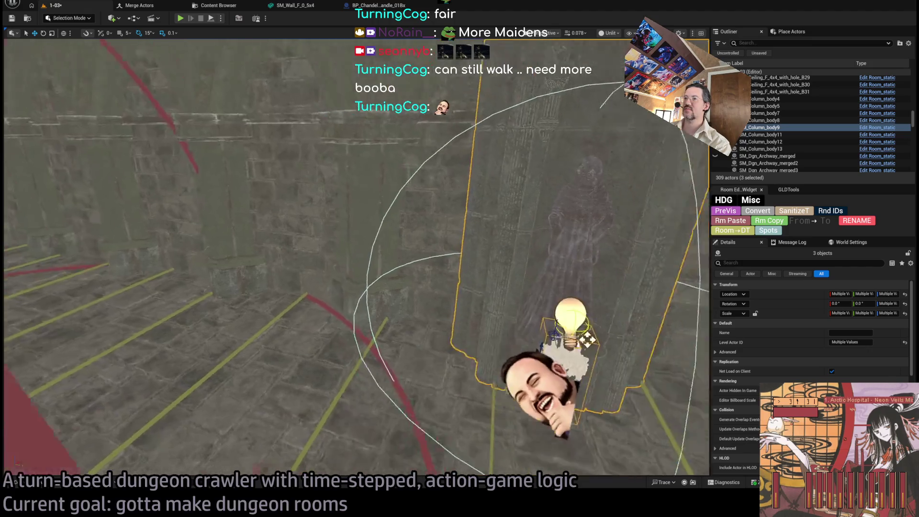
scroll(357, 257, up, 2)
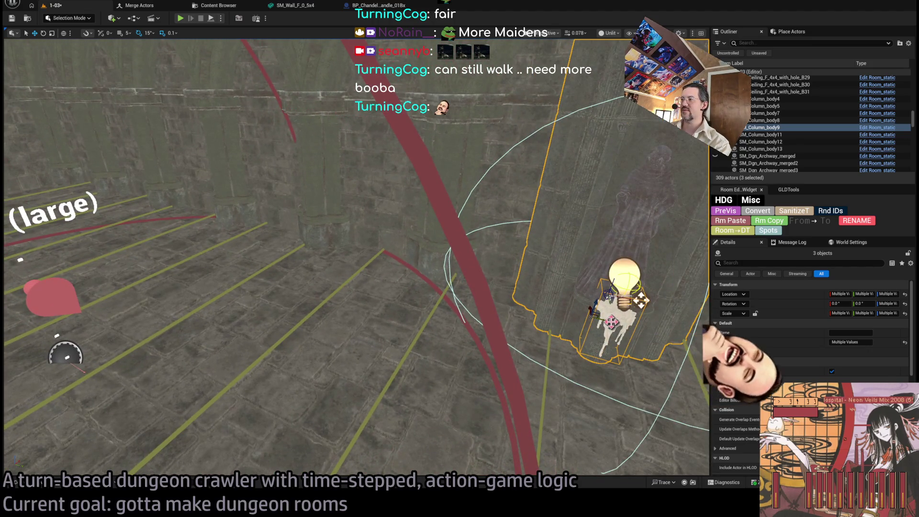
click(130, 33)
click(147, 91)
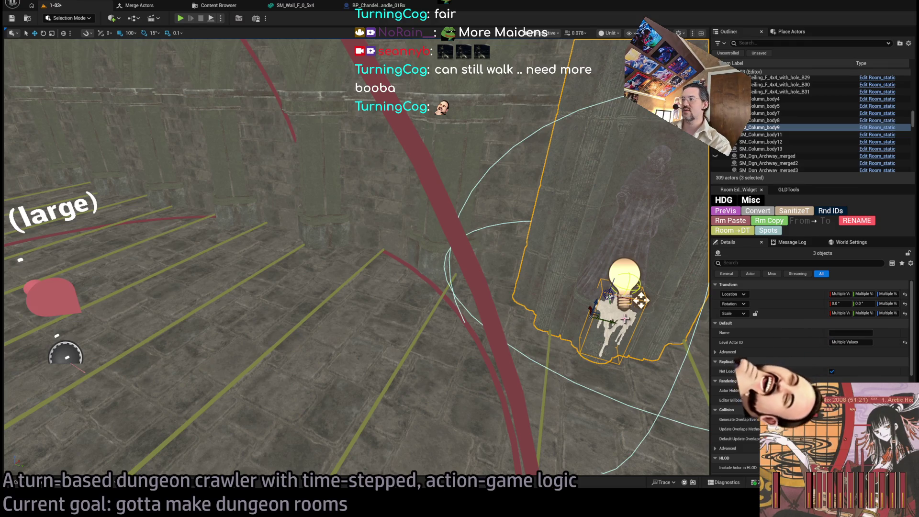
- Alt-drag a copy of the statue, light and column group across the room, then start Play in Editor
mouse_move(612, 320)
alt+mouse_down()
mouse_move(125, 248)
mouse_move(177, 259)
alt+mouse_up()
key(f)
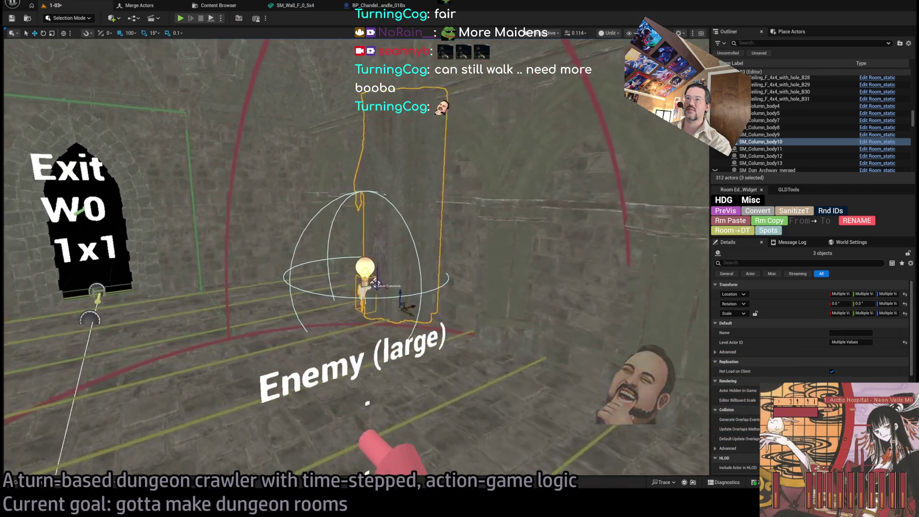
mouse_move(466, 306)
alt+mouse_down()
mouse_move(431, 307)
mouse_move(407, 287)
mouse_move(441, 268)
alt+mouse_up()
alt+drag(496, 280, 148, 285)
alt+drag(303, 303, 229, 302)
mouse_move(547, 303)
mouse_down()
mouse_move(479, 287)
mouse_move(364, 287)
mouse_up()
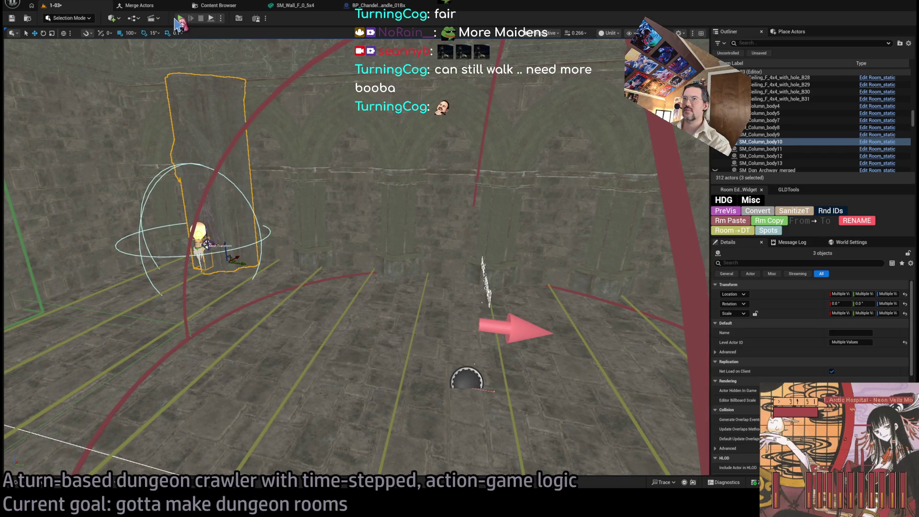
key(alt+p)
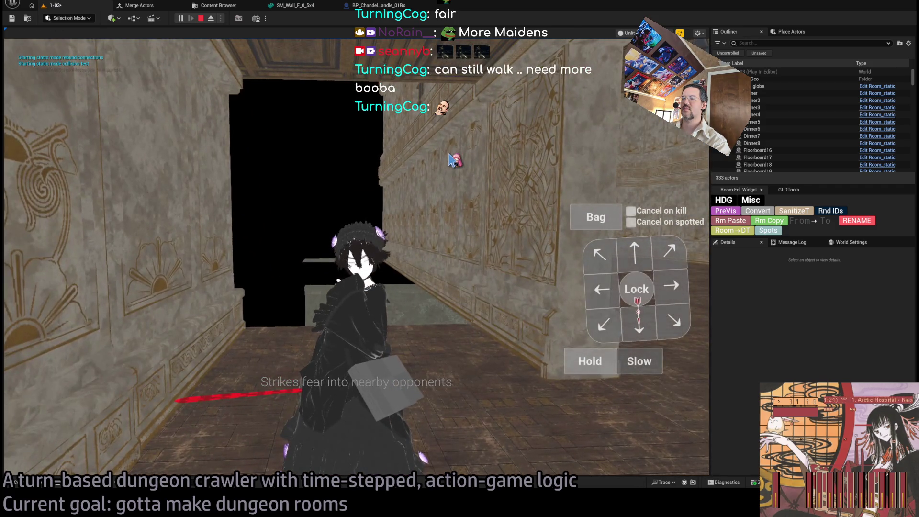
- Stop the play test, frame a stone wall, and clear the selection
key(Escape)
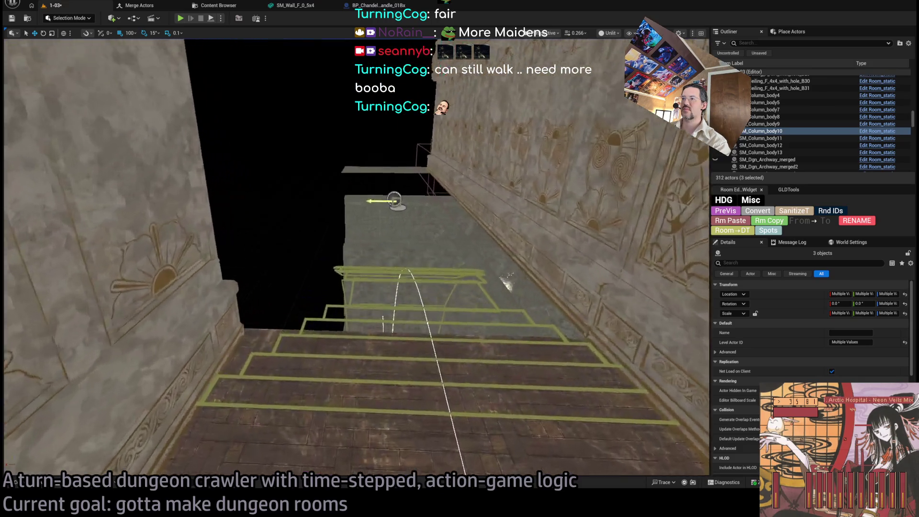
key(f)
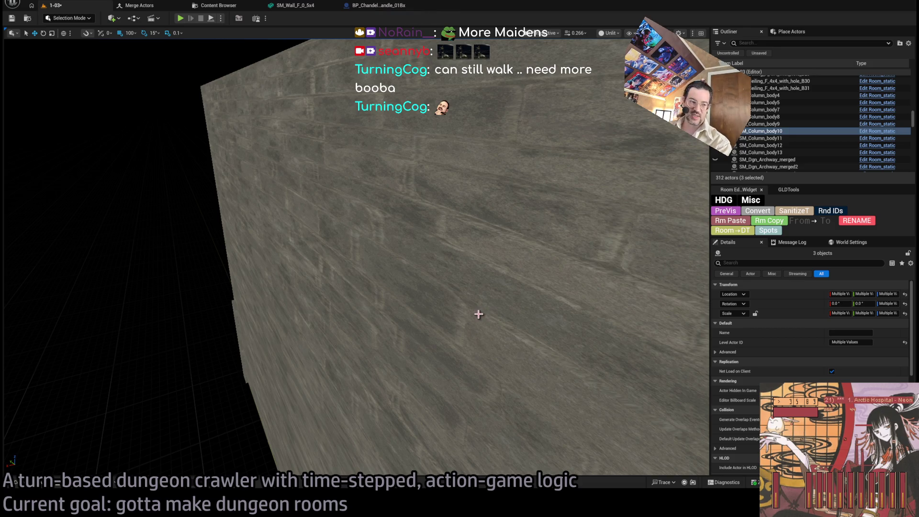
key(Escape)
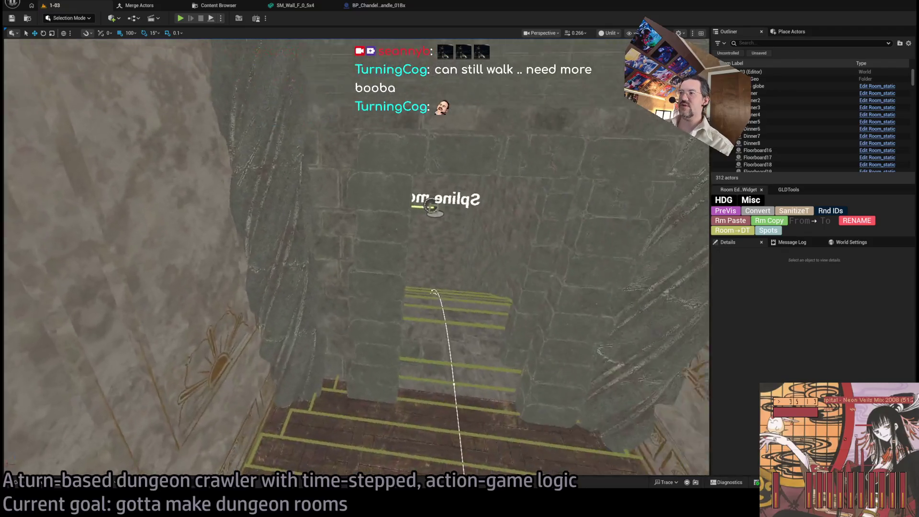
- Select three walls around the stairway arch, then switch to the Top wireframe view
click(461, 254)
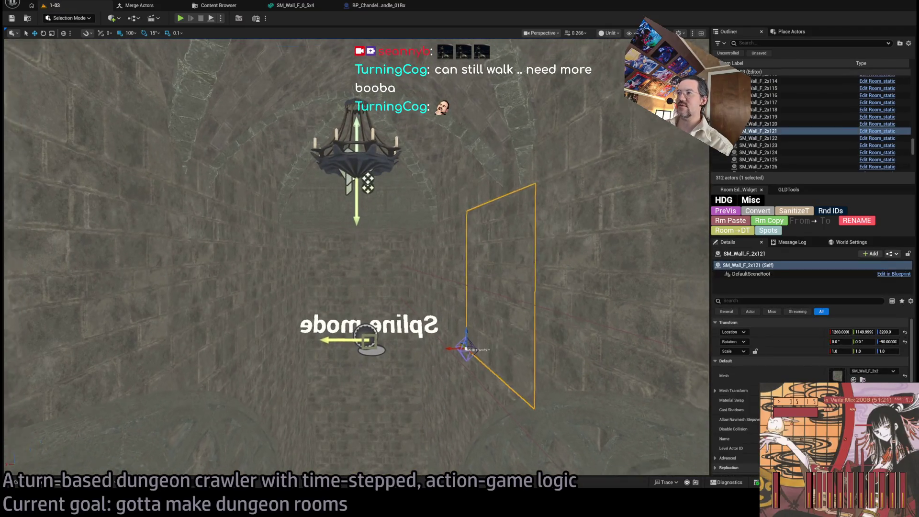
ctrl+click(477, 214)
ctrl+click(422, 188)
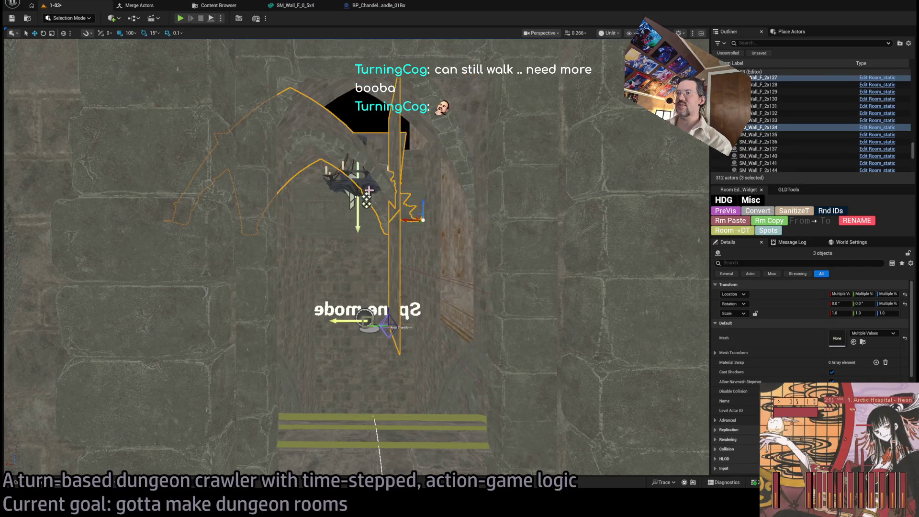
scroll(281, 112, down, 3)
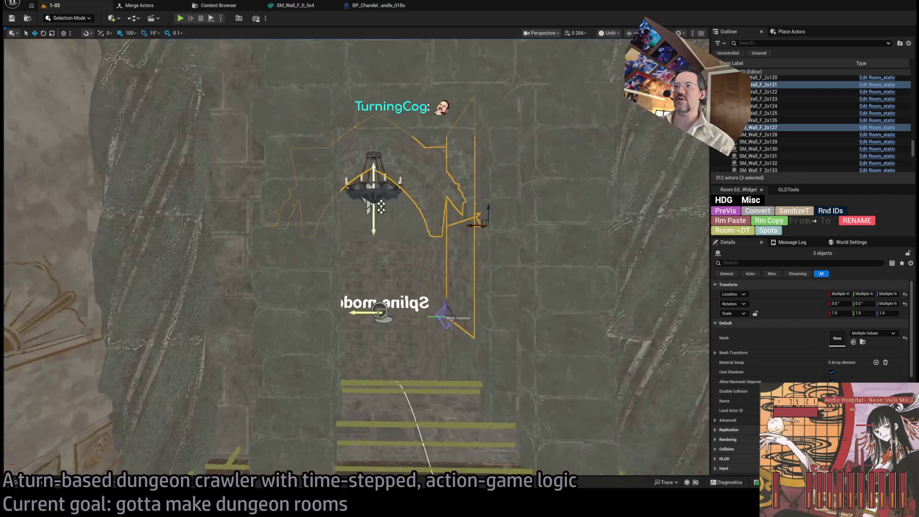
mouse_move(381, 207)
mouse_down()
mouse_move(422, 175)
mouse_move(405, 147)
mouse_up()
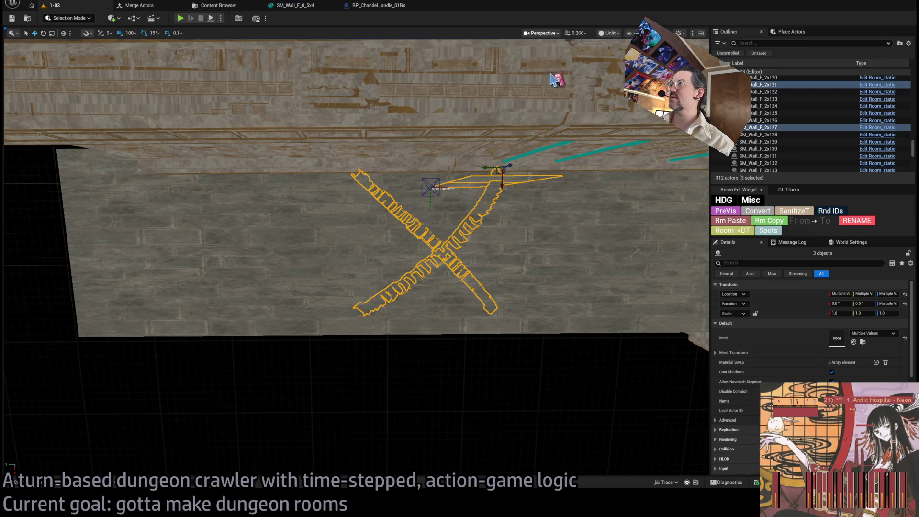
key(alt+j)
scroll(333, 388, up, 3)
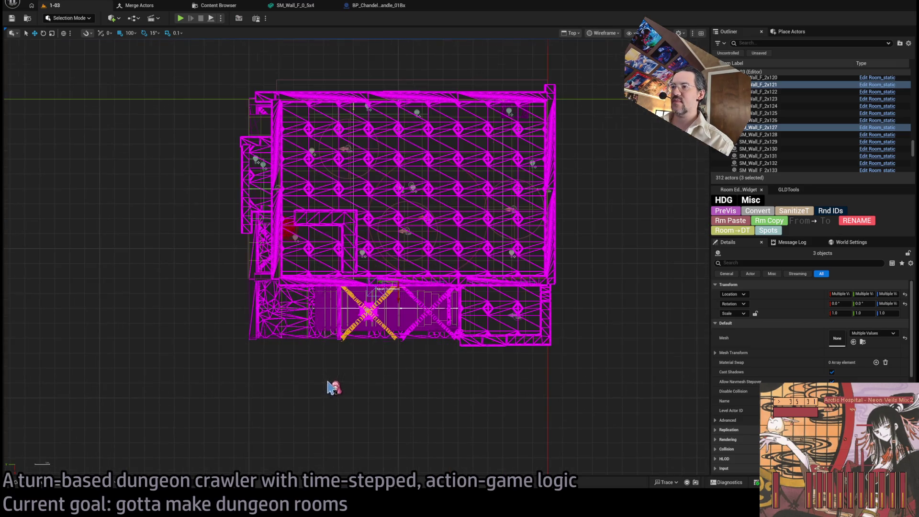
- Marquee-select the lower room strip of room 1-03 in the Top view
click(608, 393)
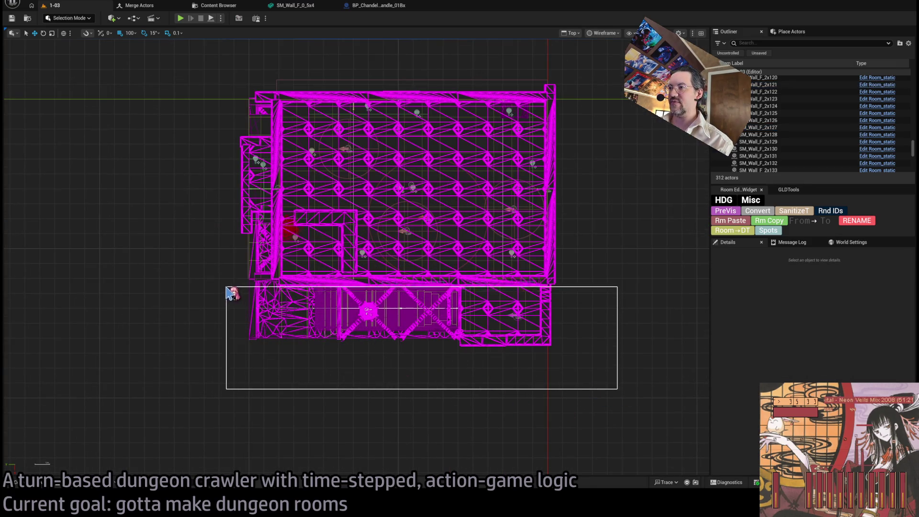
drag(220, 284, 220, 284)
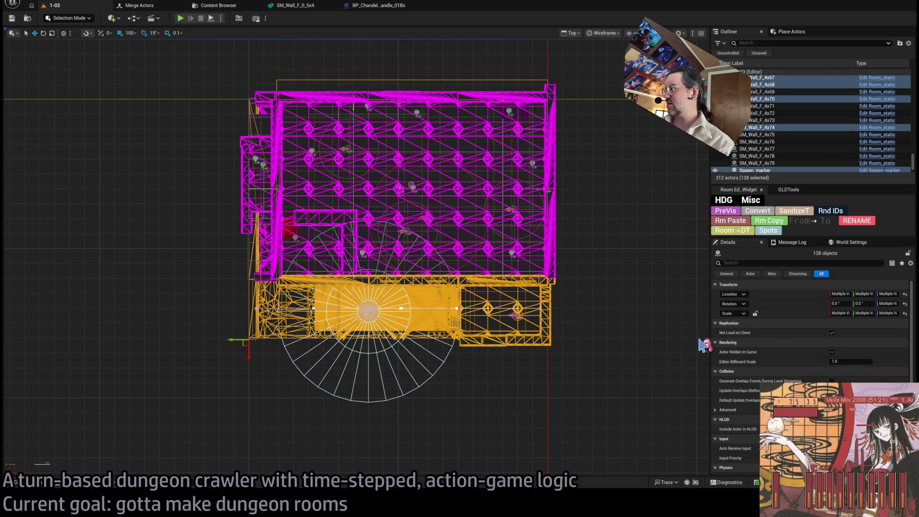
scroll(764, 355, down, 3)
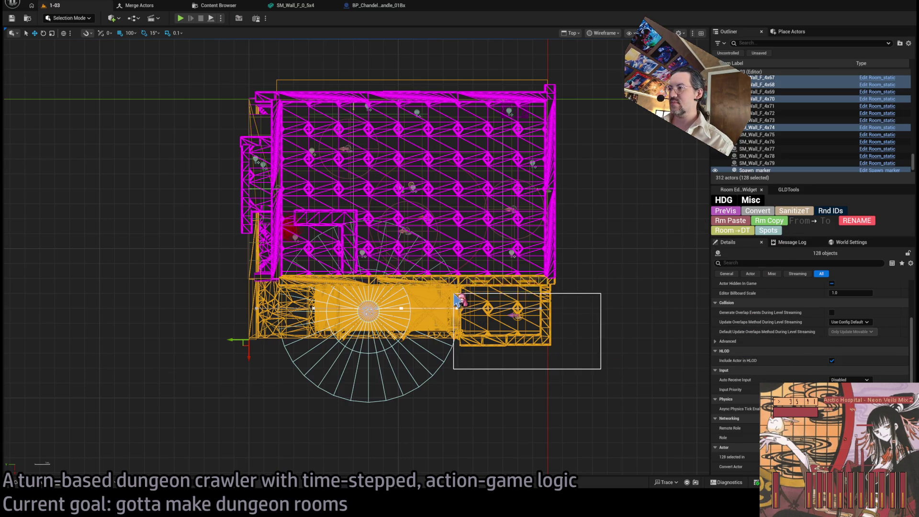
drag(458, 299, 457, 300)
scroll(724, 379, down, 1)
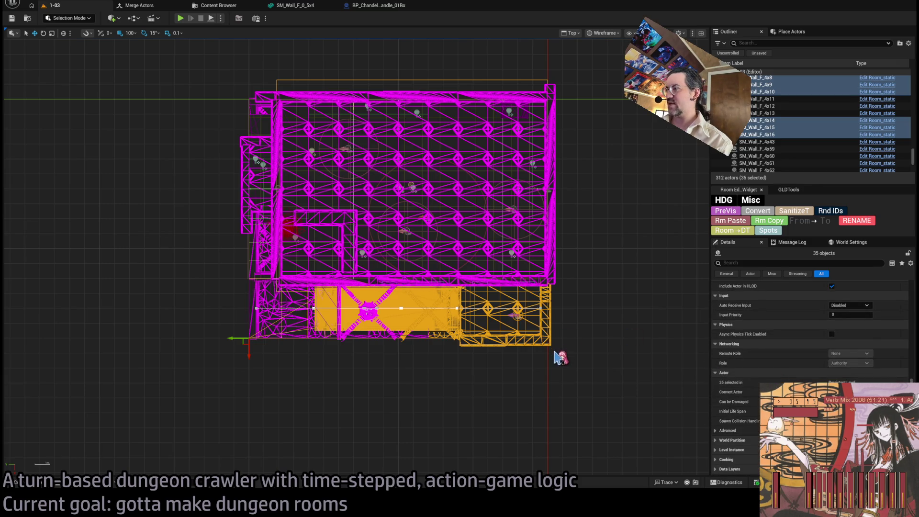
click(523, 325)
drag(576, 340, 470, 354)
drag(583, 300, 236, 359)
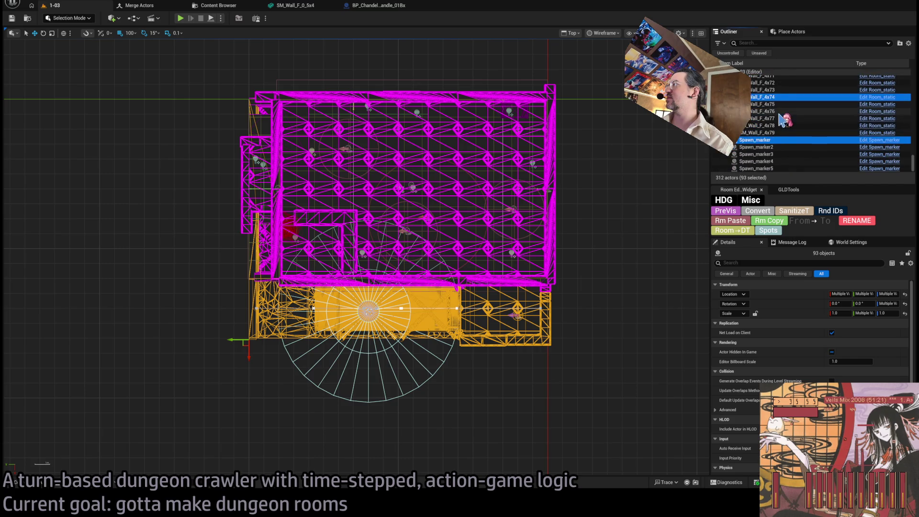
scroll(771, 146, up, 15)
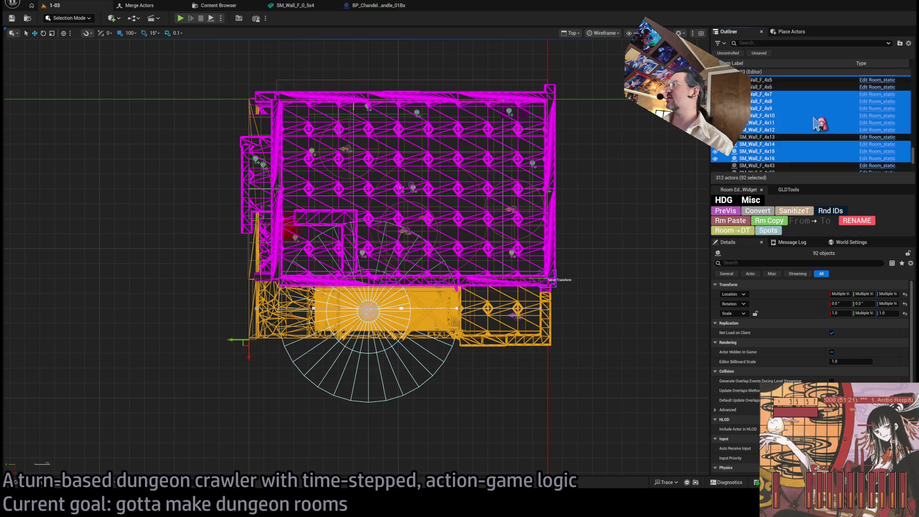
scroll(813, 123, down, 10)
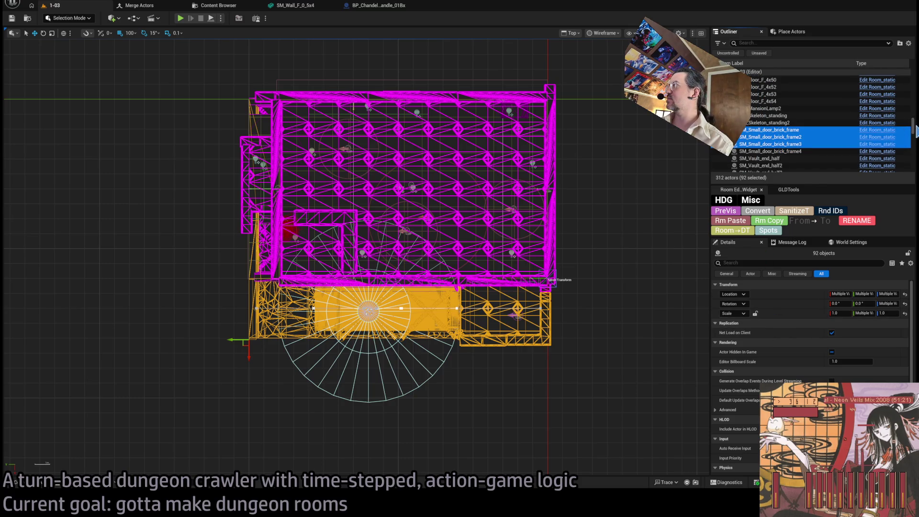
- Deselect the chandelier spot lights in the Outliner, keeping the main cell chandelier, and recentre the view
drag(913, 98, 912, 103)
ctrl+click(788, 119)
ctrl+click(788, 112)
ctrl+click(787, 105)
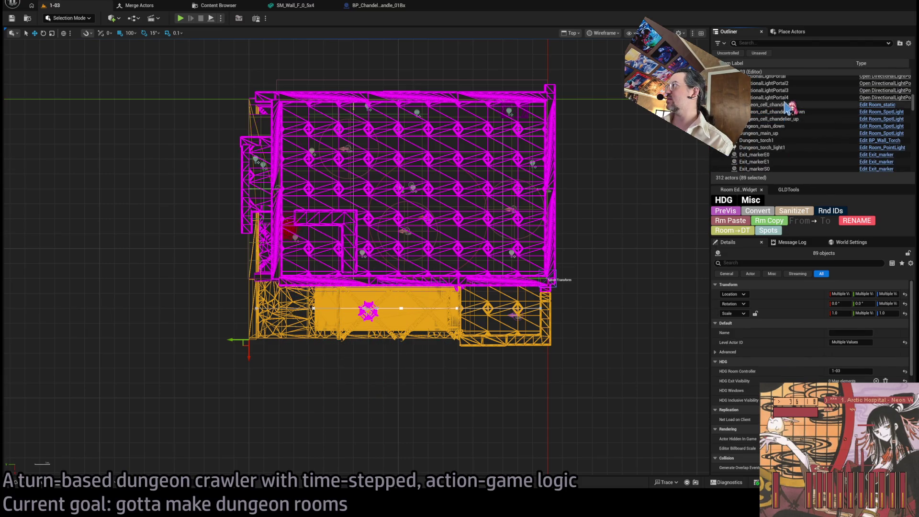
ctrl+click(787, 105)
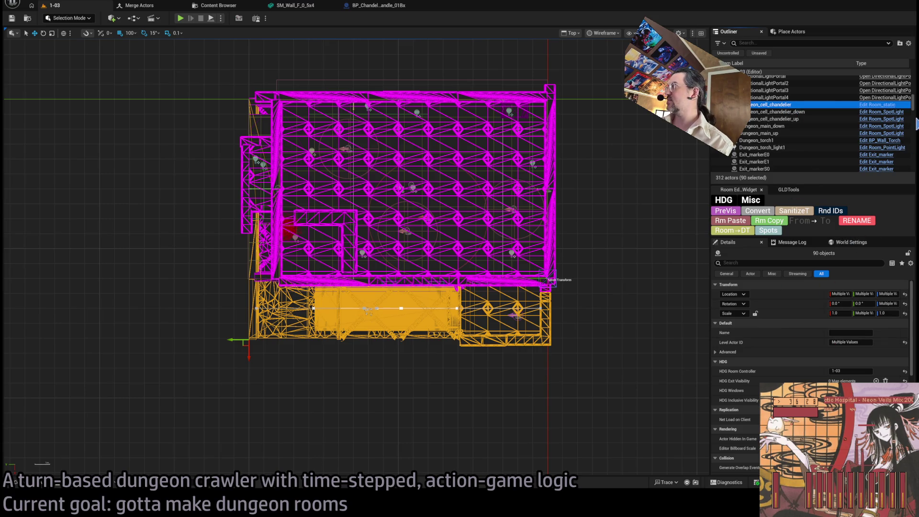
mouse_move(916, 114)
mouse_down()
mouse_move(916, 81)
mouse_move(917, 176)
mouse_up()
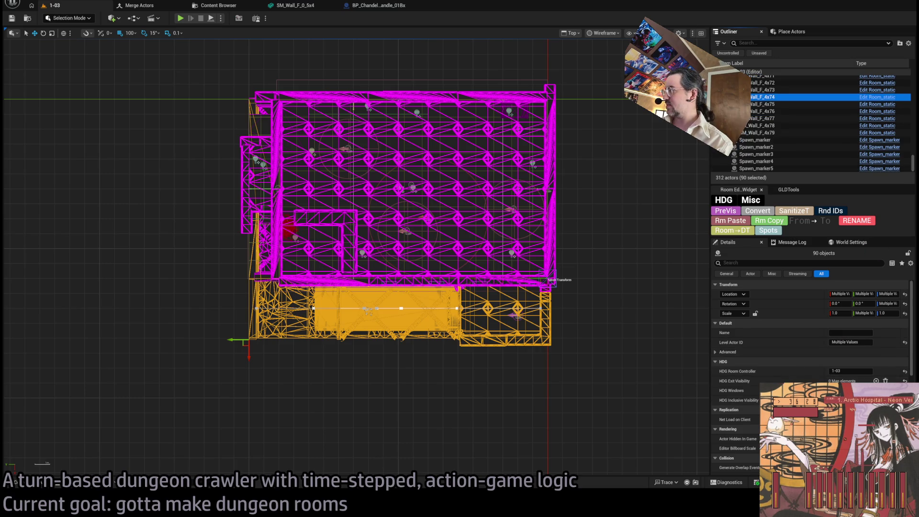
click(745, 381)
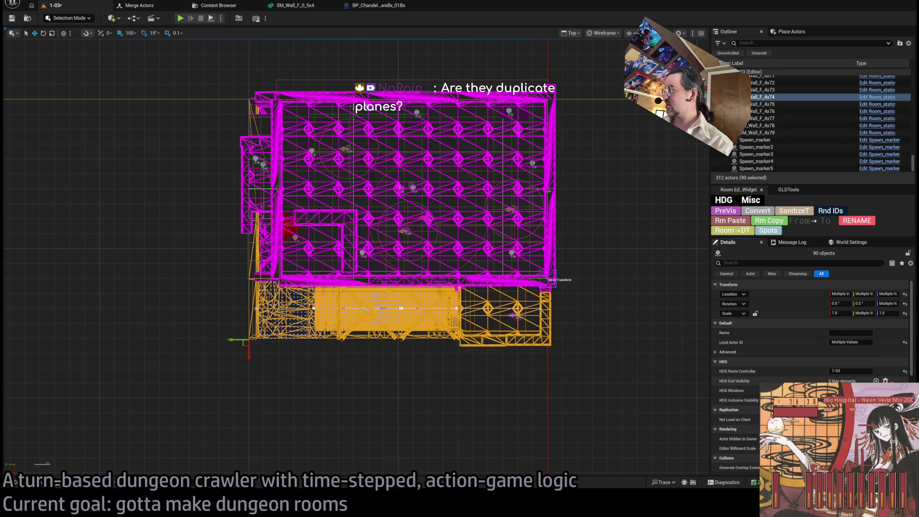
drag(564, 322, 476, 294)
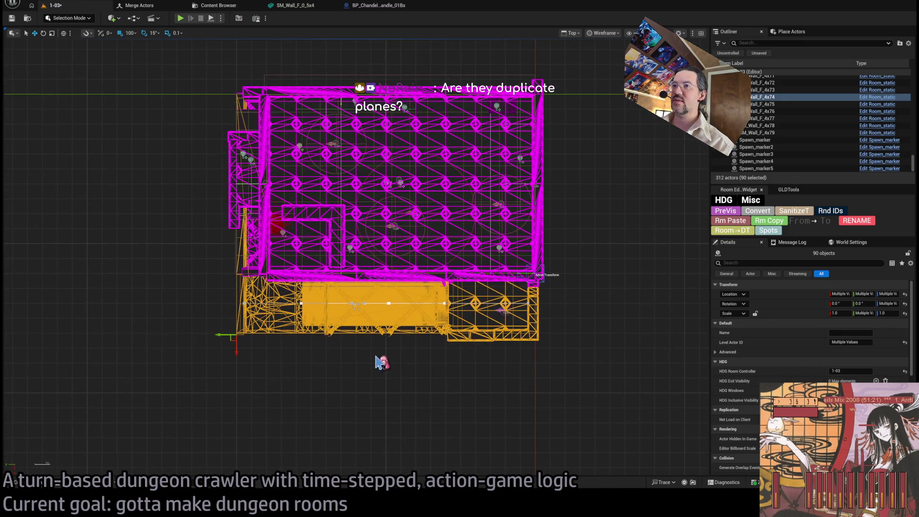
- Clear the selection and switch the viewport from wireframe to a textured perspective view
click(241, 111)
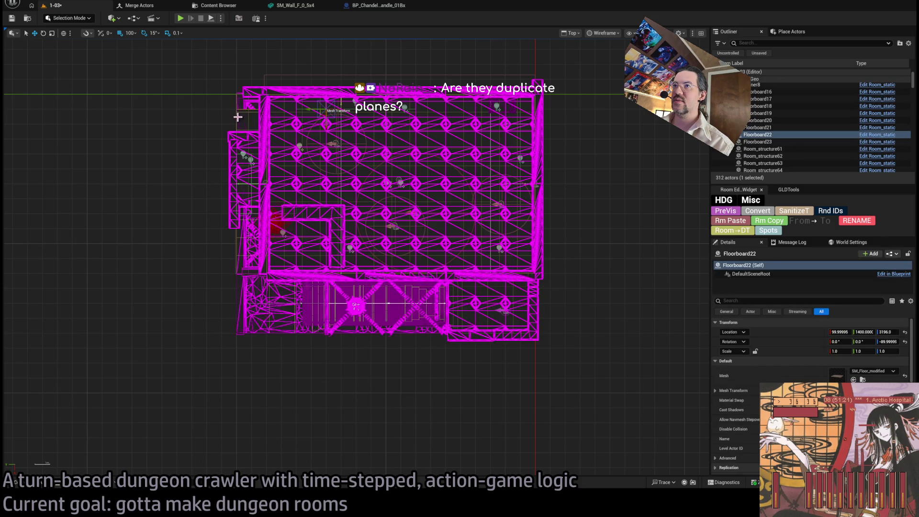
drag(240, 117, 232, 134)
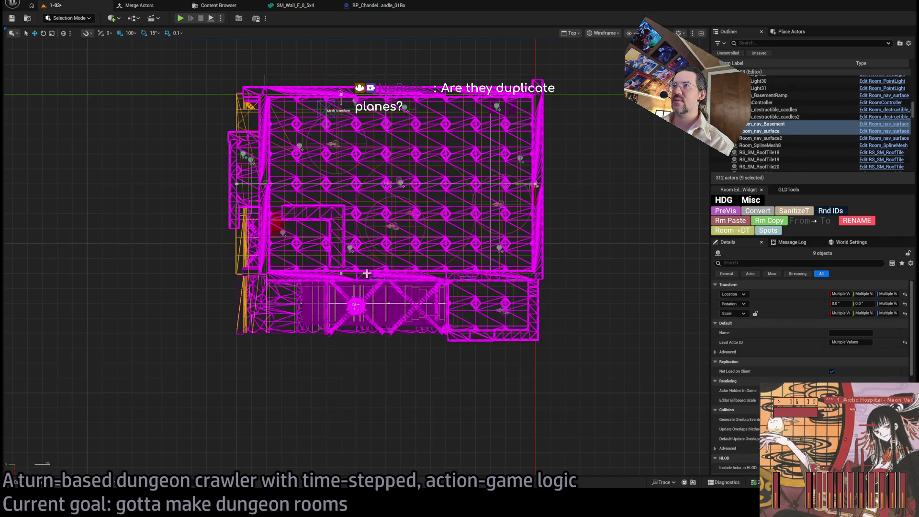
key(Escape)
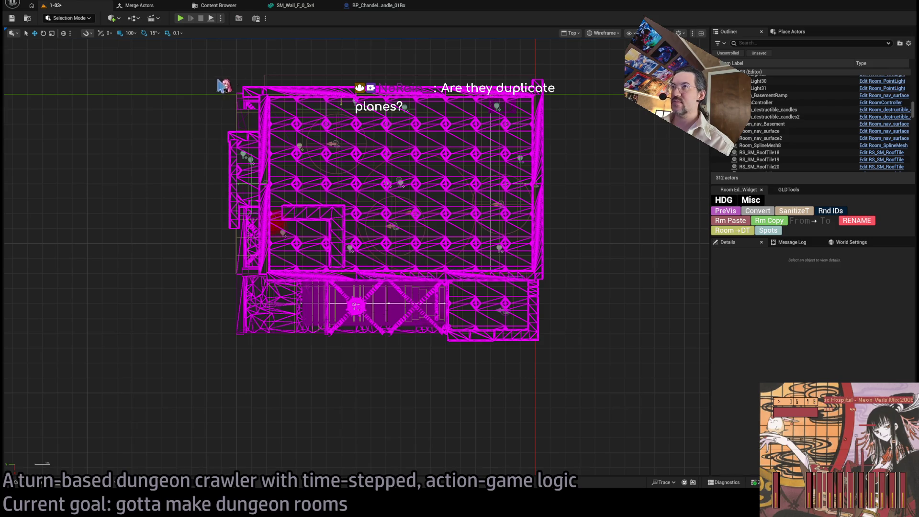
key(alt+4)
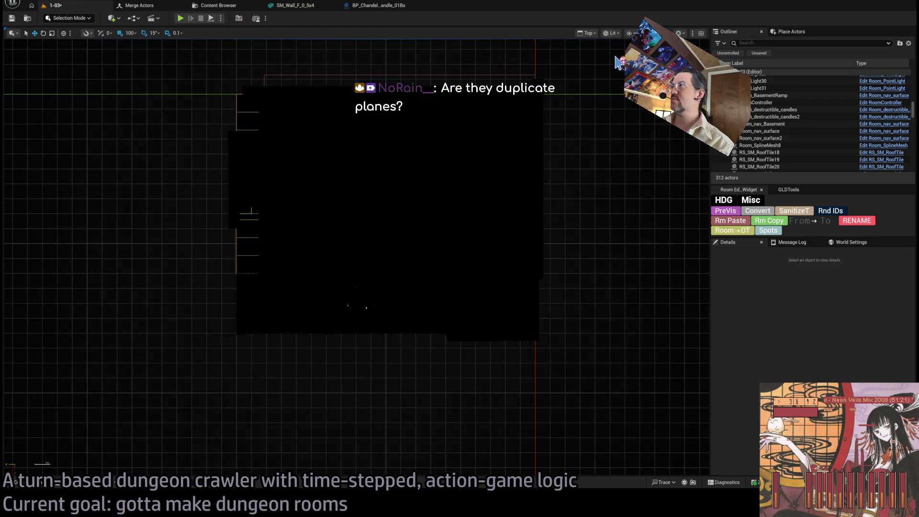
key(alt+2)
key(alt+g)
key(alt+3)
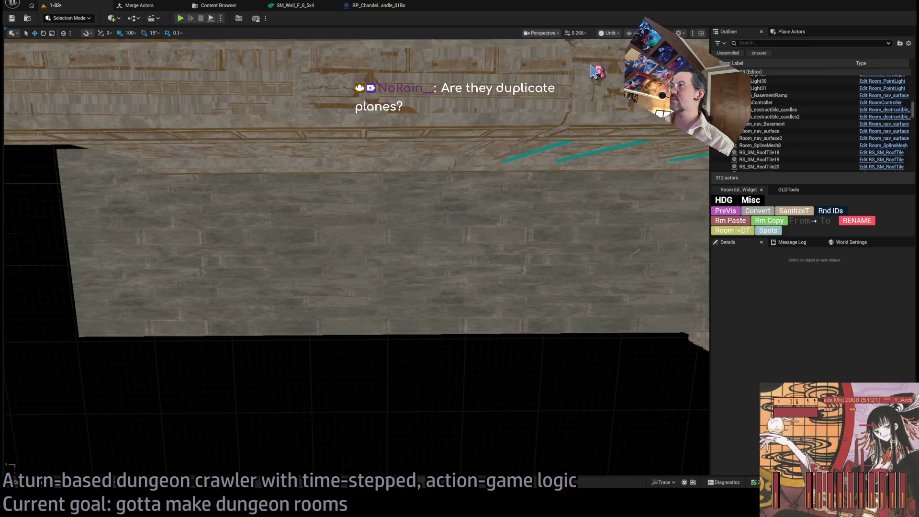
- Fly through the room past the carved walls, red bed canopy, globe, chandelier and doorway
key(w)
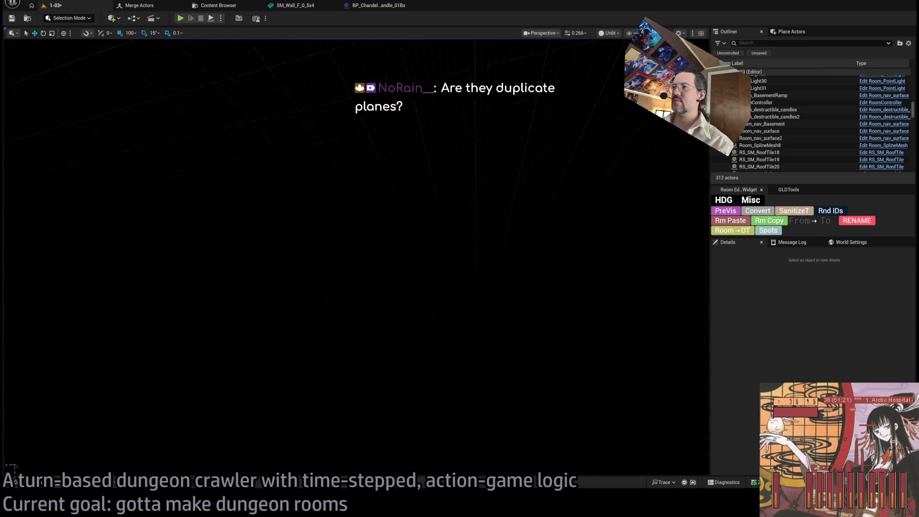
key(s)
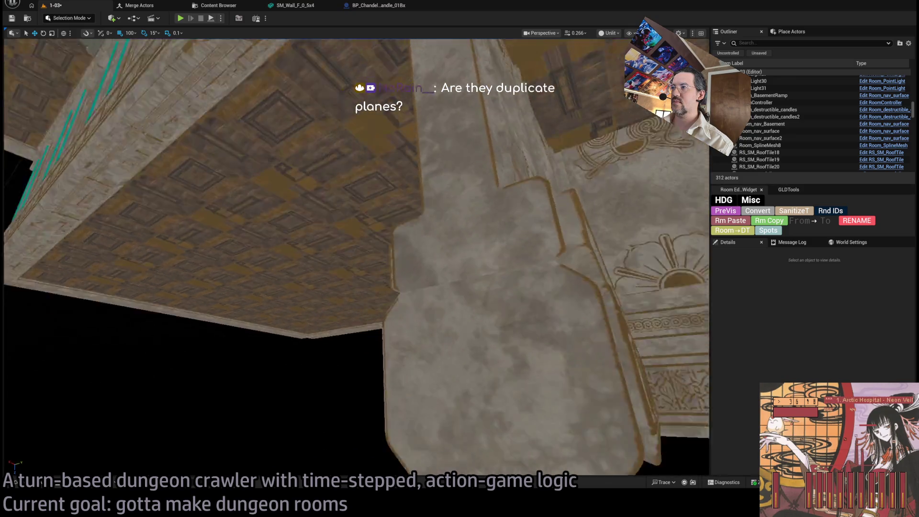
key(s)
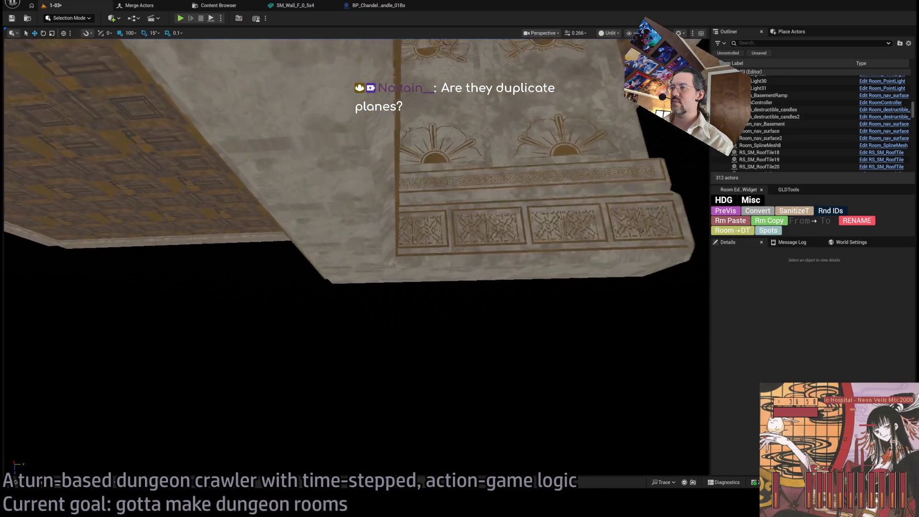
key(w)
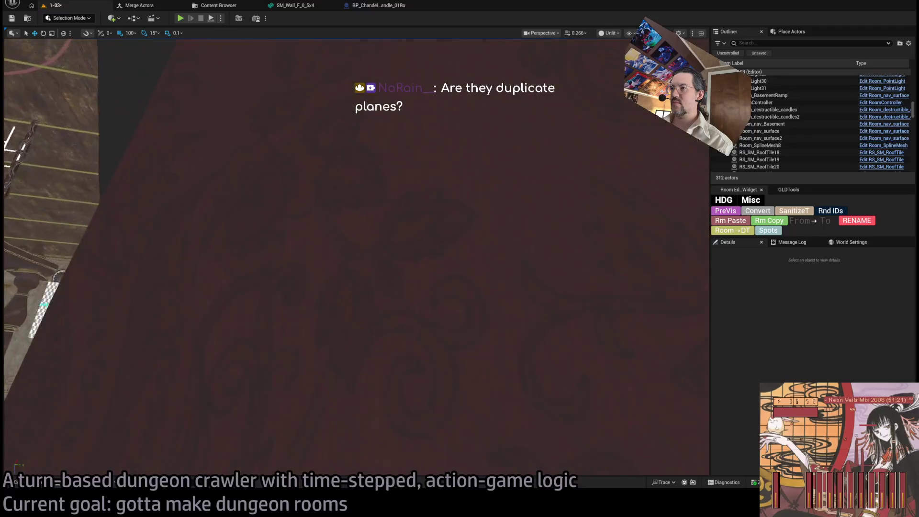
key(s)
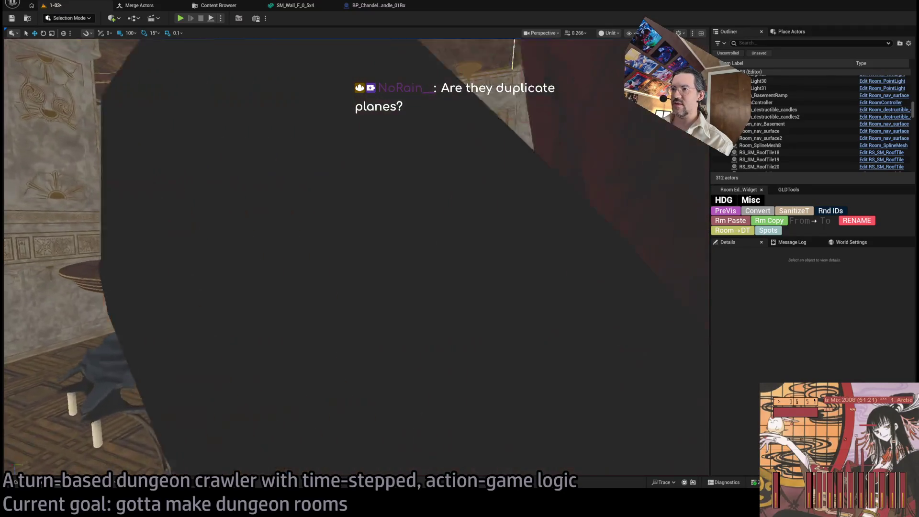
key(w)
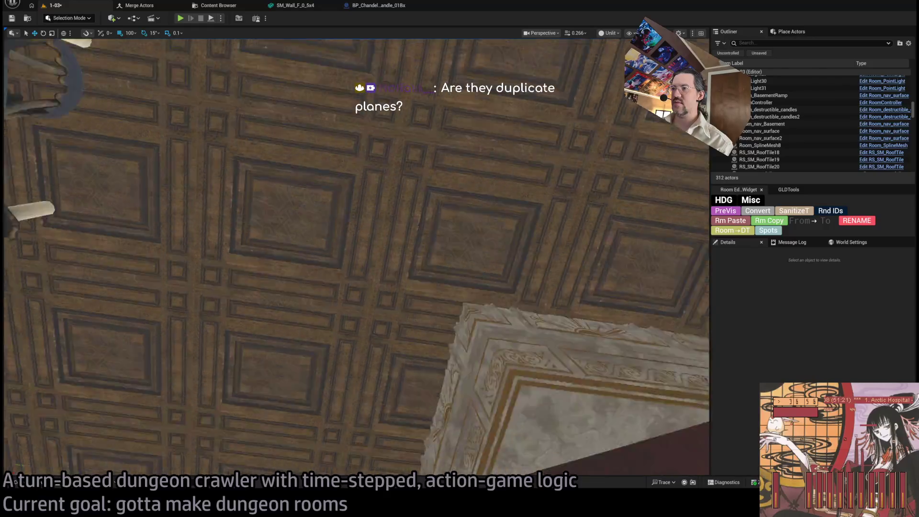
key(s)
scroll(357, 259, up, 2)
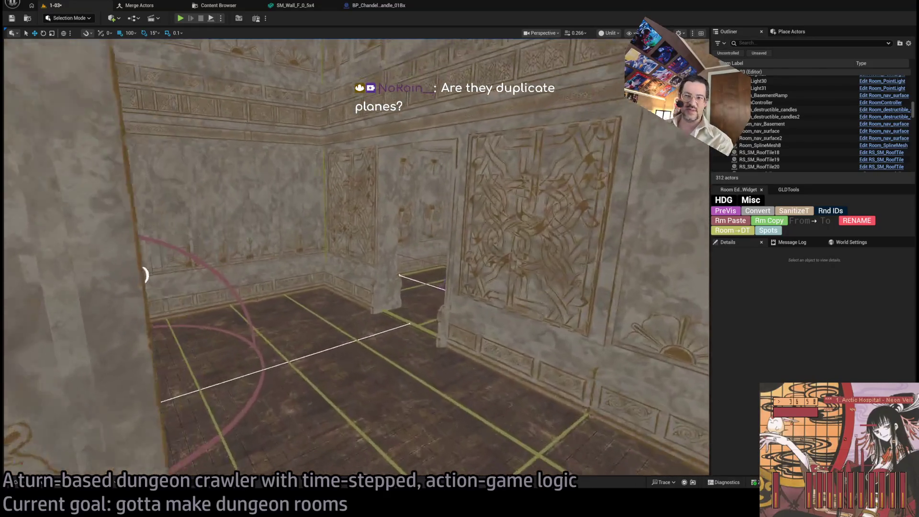
- Inspect the chandelier's down and up spotlights and Dungeon_cell_chandelier, collapsing HDG Exit Visibility
key(s)
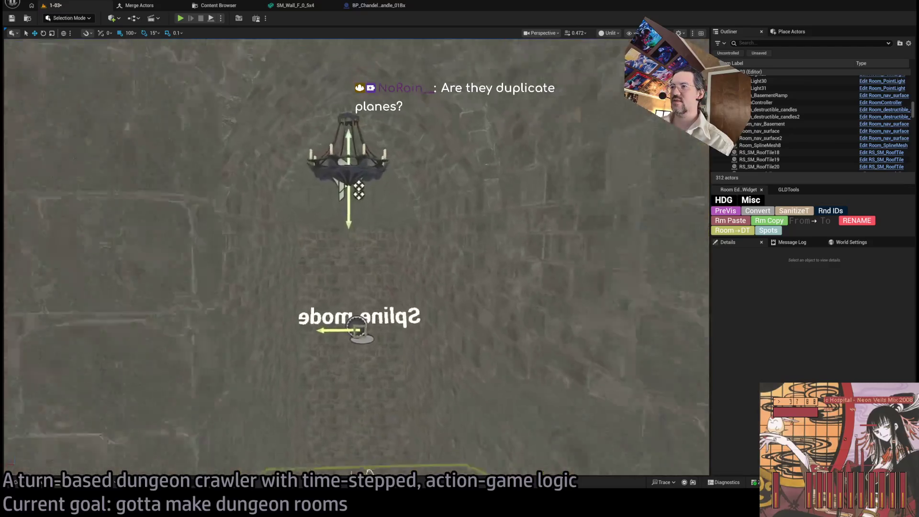
click(340, 176)
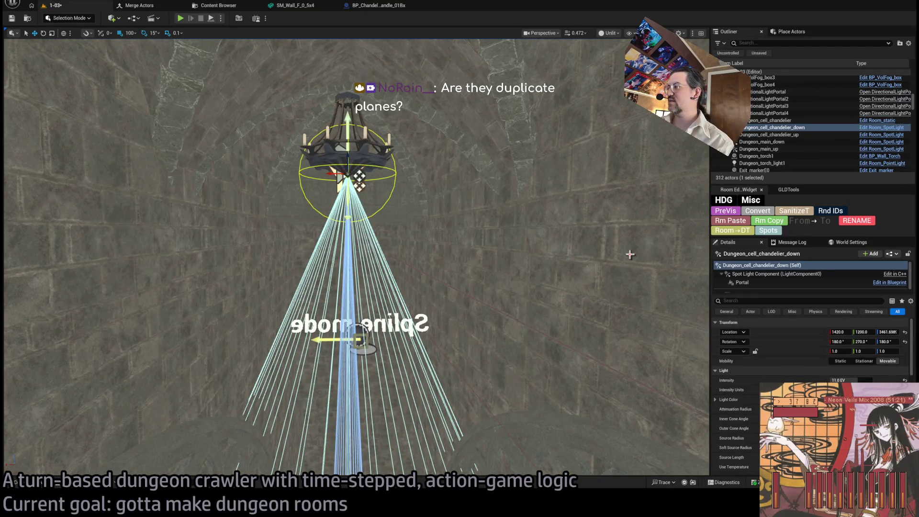
scroll(810, 364, down, 5)
click(715, 413)
click(342, 175)
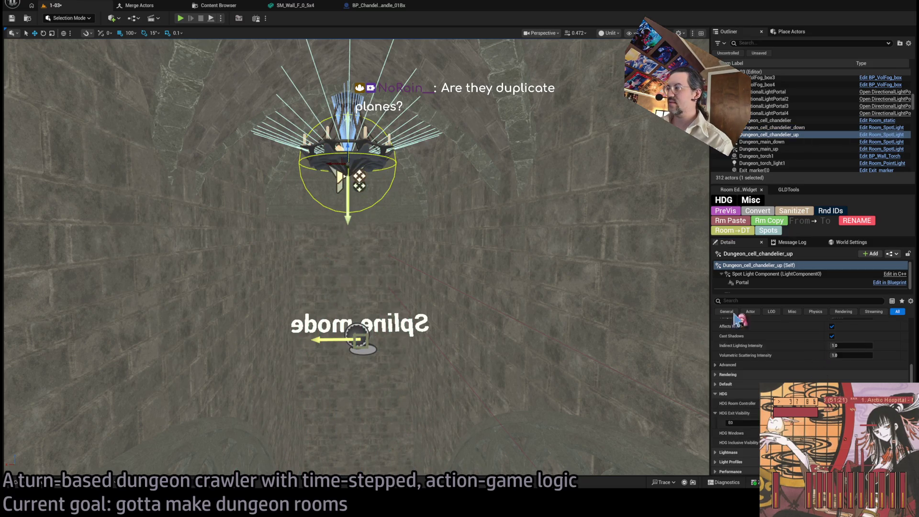
click(370, 161)
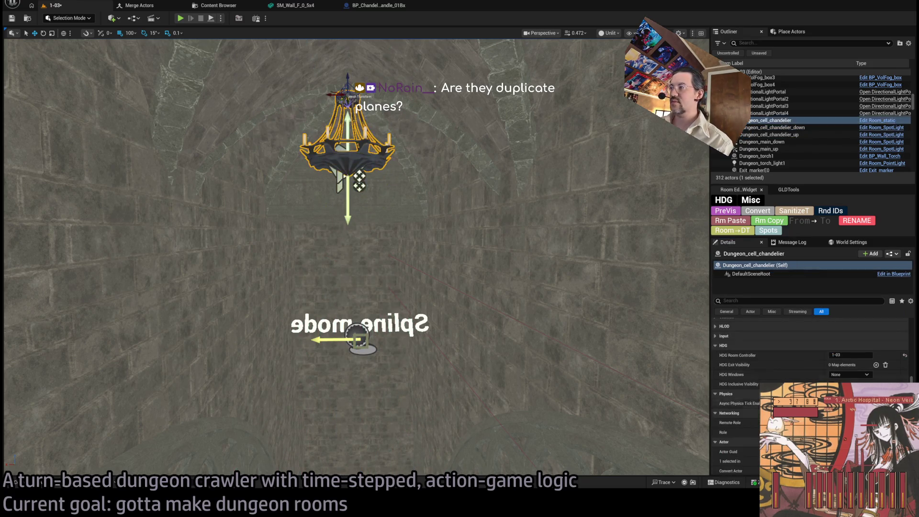
scroll(460, 291, up, 2)
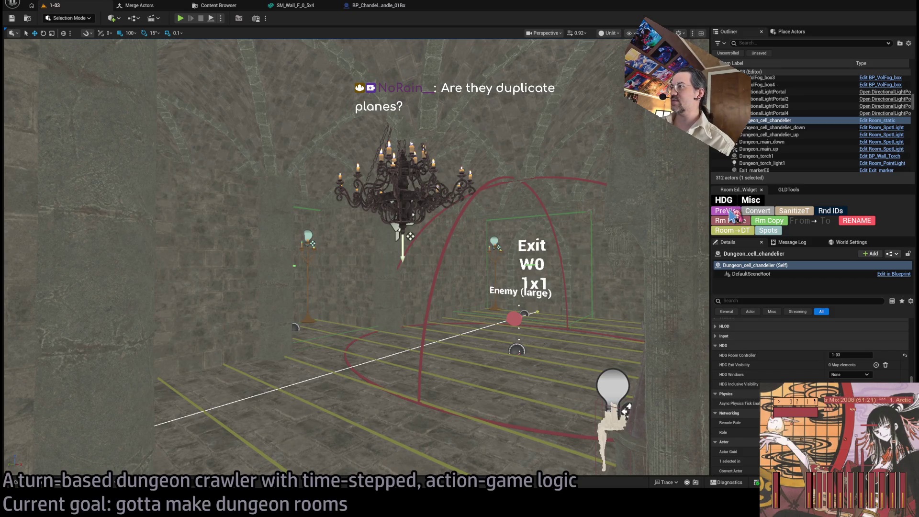
drag(533, 280, 431, 274)
drag(322, 236, 311, 239)
drag(269, 307, 267, 308)
scroll(493, 169, up, 2)
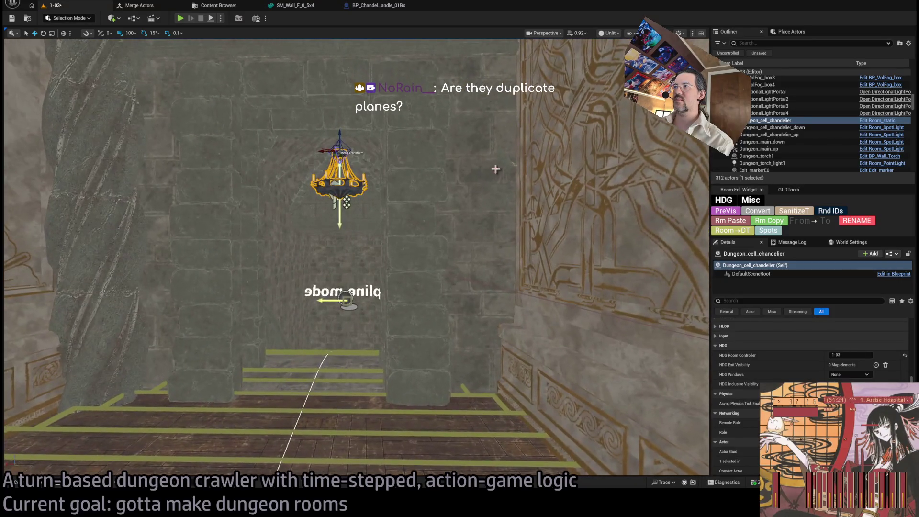
- Select SM_Wall_F_2x133, fly to the stone wall, and start multi-selecting its wall pieces
click(509, 163)
mouse_move(508, 162)
mouse_down()
mouse_move(499, 207)
mouse_move(395, 220)
mouse_up()
drag(322, 167, 322, 167)
drag(406, 121, 351, 70)
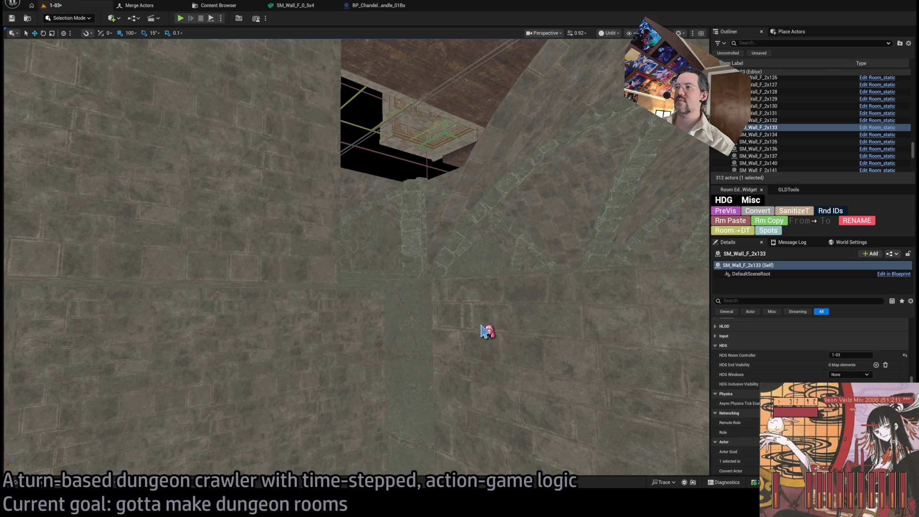
drag(412, 254, 396, 184)
click(396, 185)
ctrl+click(396, 86)
drag(476, 232, 488, 203)
ctrl+click(513, 246)
- Add the wall pieces along the first stretch of stone wall to the selection
ctrl+click(492, 92)
drag(493, 93, 548, 207)
ctrl+click(373, 219)
ctrl+click(349, 212)
drag(357, 207, 357, 192)
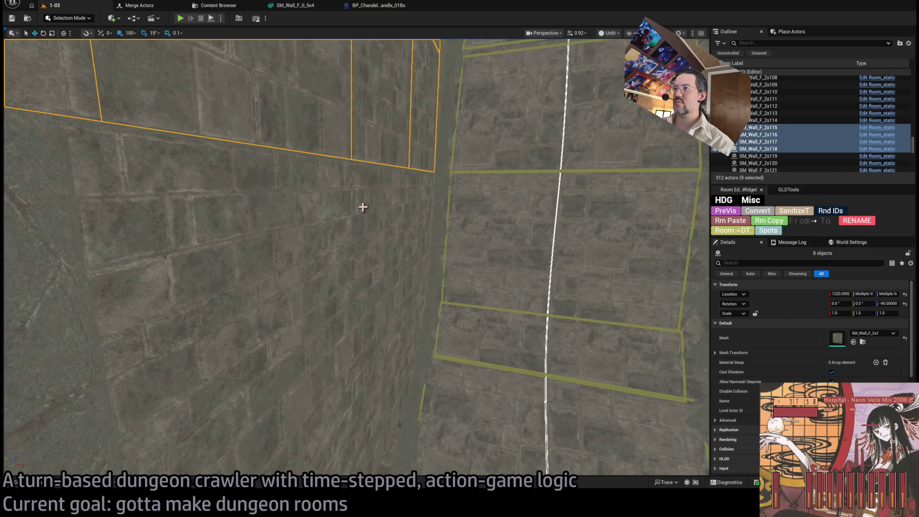
ctrl+click(422, 221)
drag(413, 231, 407, 203)
drag(378, 254, 378, 249)
ctrl+click(381, 229)
ctrl+click(379, 191)
ctrl+click(369, 239)
mouse_move(369, 236)
mouse_down()
mouse_move(369, 223)
mouse_move(381, 230)
mouse_up()
ctrl+click(429, 324)
ctrl+click(453, 418)
ctrl+click(517, 339)
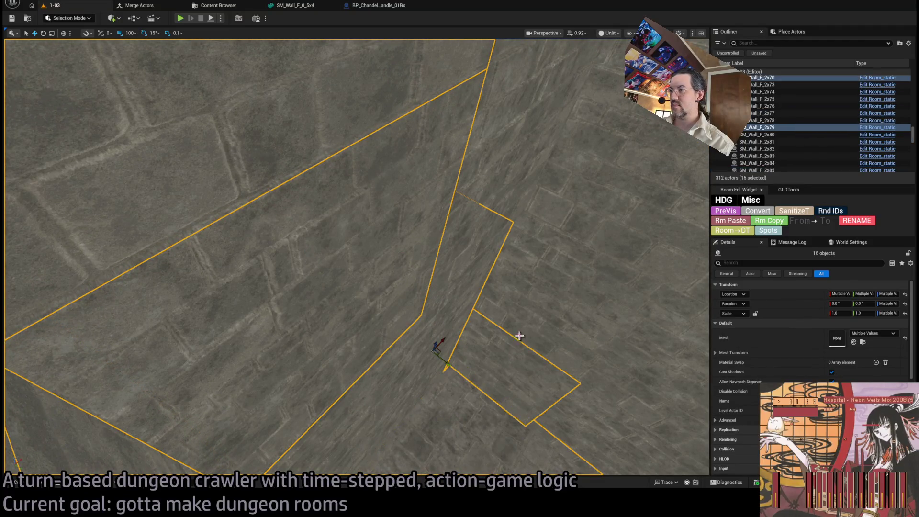
- Add the remaining walls until 27 share room controller 1-03, then pick SM_Wall_F_2x56 alone
drag(572, 208, 564, 201)
ctrl+click(529, 189)
ctrl+click(543, 300)
mouse_move(544, 301)
mouse_down()
mouse_move(575, 199)
mouse_move(360, 421)
mouse_move(529, 261)
mouse_up()
ctrl+click(341, 200)
ctrl+click(335, 96)
drag(335, 96, 335, 201)
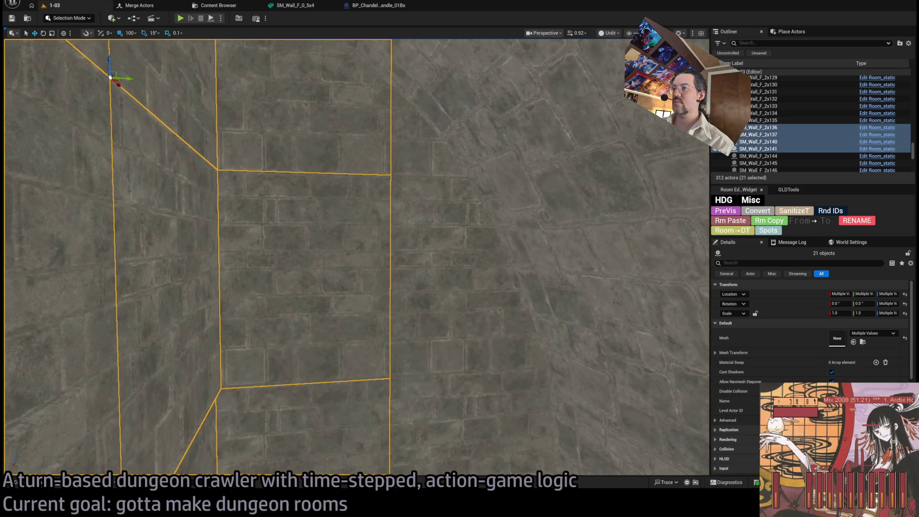
ctrl+click(423, 375)
drag(423, 376, 417, 349)
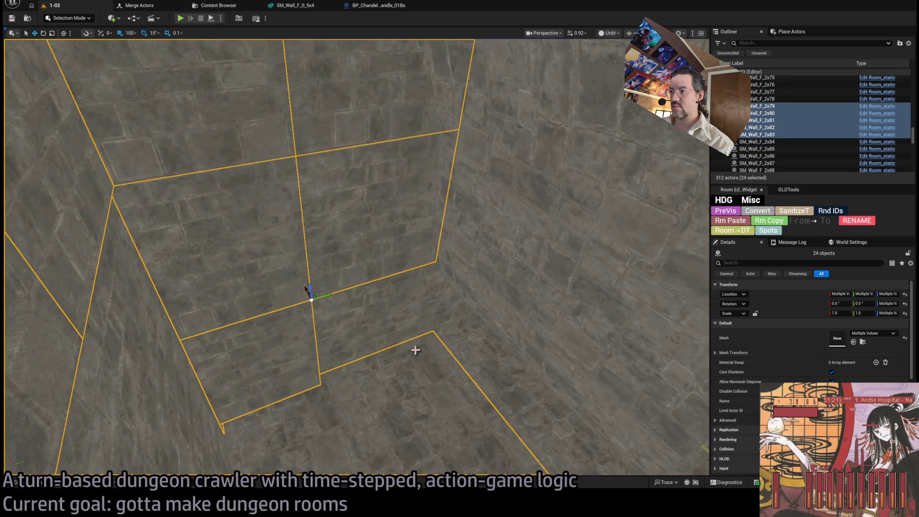
ctrl+click(480, 357)
drag(462, 319, 484, 351)
ctrl+click(485, 351)
drag(354, 258, 354, 192)
mouse_move(473, 189)
mouse_down()
mouse_move(472, 177)
mouse_move(472, 189)
mouse_up()
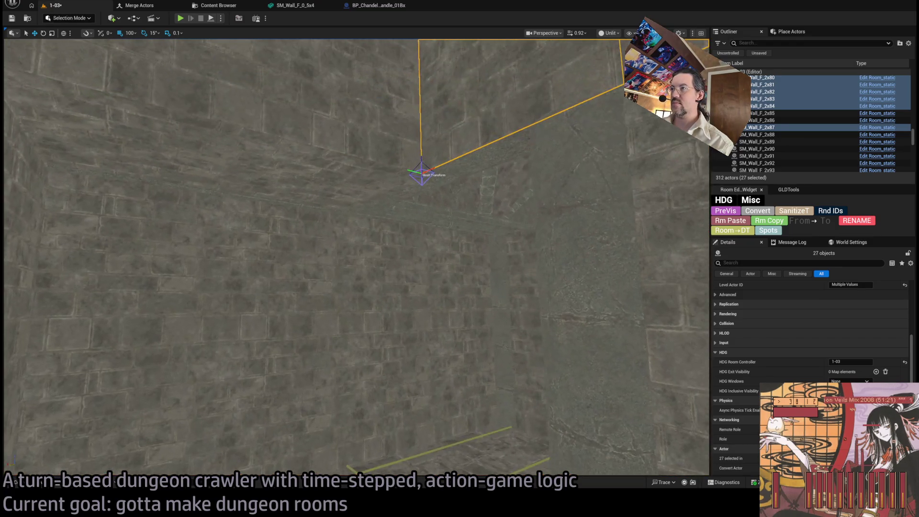
click(314, 200)
- Add walls around SM_Wall_bar_a_2x3 and SM_Wall_F_2x58, framing the camera on them
ctrl+click(317, 200)
ctrl+click(439, 195)
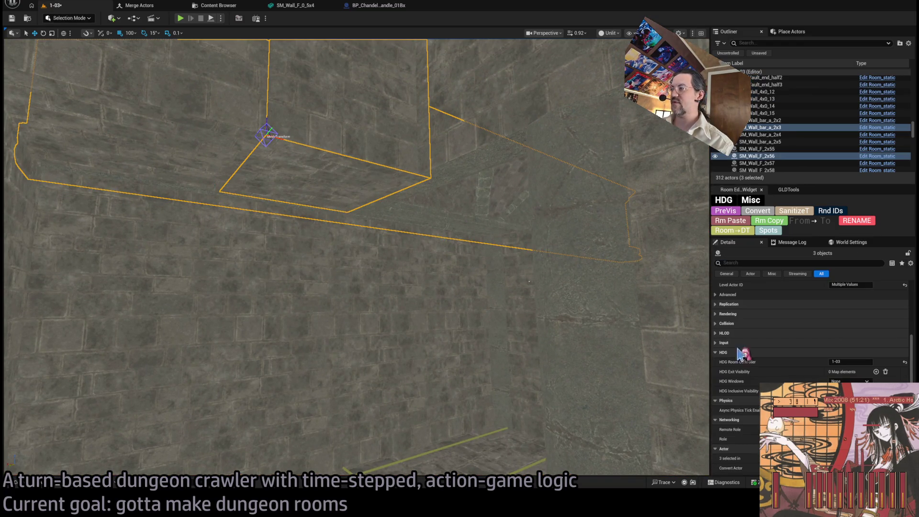
double_click(765, 127)
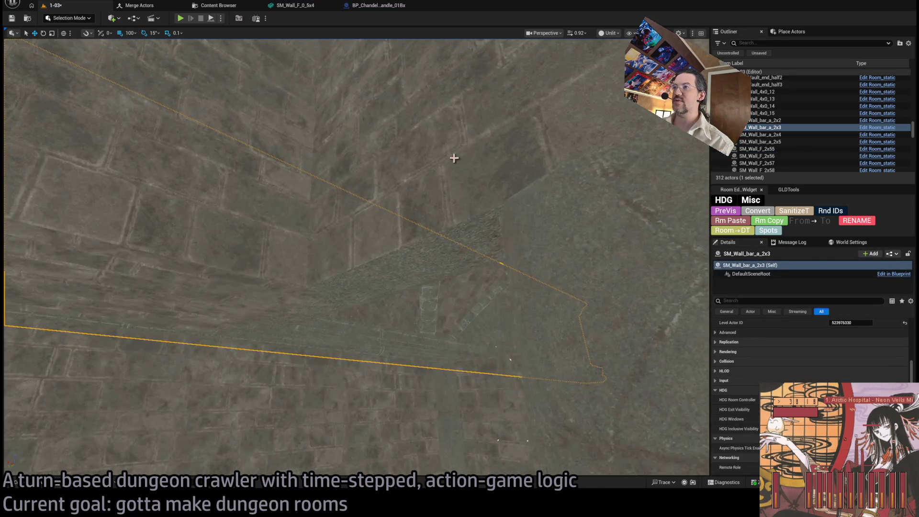
click(460, 164)
key(f)
ctrl+click(386, 176)
ctrl+click(339, 123)
ctrl+click(384, 119)
ctrl+click(410, 55)
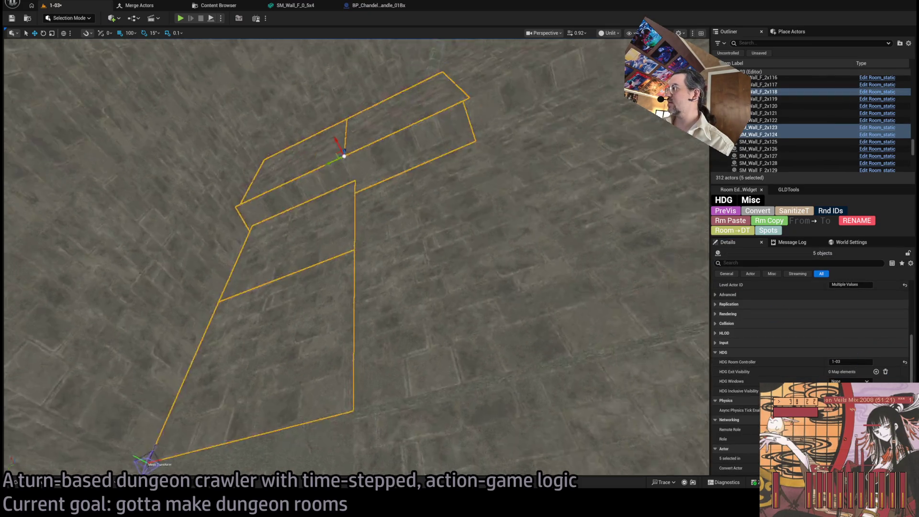
click(475, 159)
click(476, 162)
- Start a new group of six wall pieces and focus the camera on it
click(489, 146)
ctrl+click(582, 168)
ctrl+click(412, 149)
ctrl+click(458, 134)
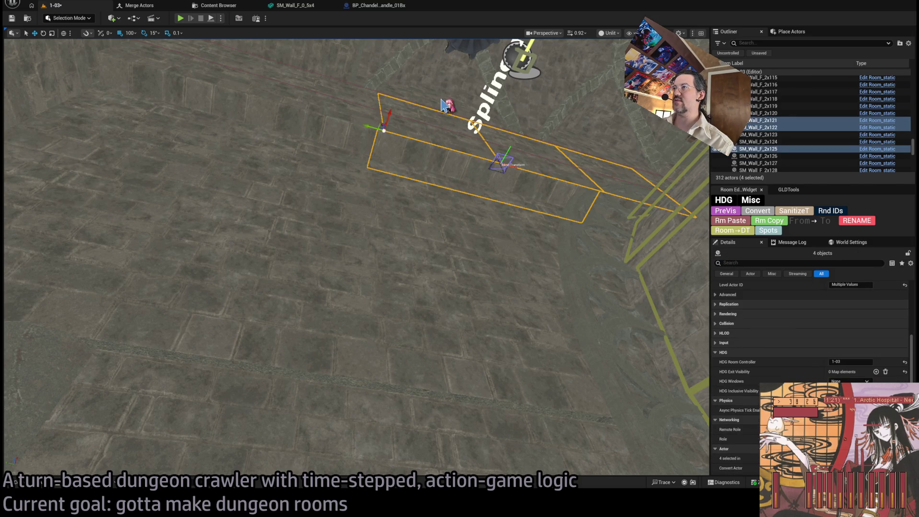
ctrl+click(349, 96)
ctrl+click(380, 82)
key(f)
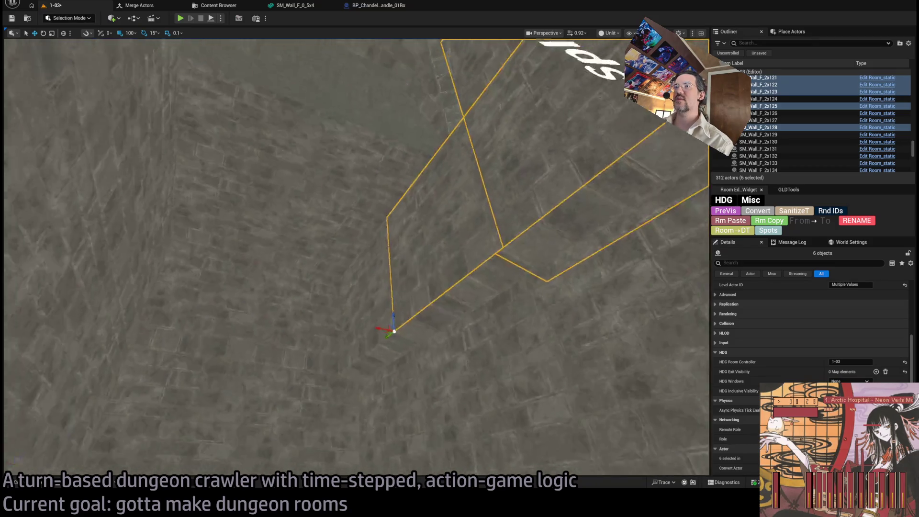
- Add the floor-level wall pieces and the triangular floor piece under the chandelier
ctrl+click(331, 175)
ctrl+click(285, 160)
ctrl+click(230, 206)
ctrl+click(335, 239)
ctrl+click(352, 99)
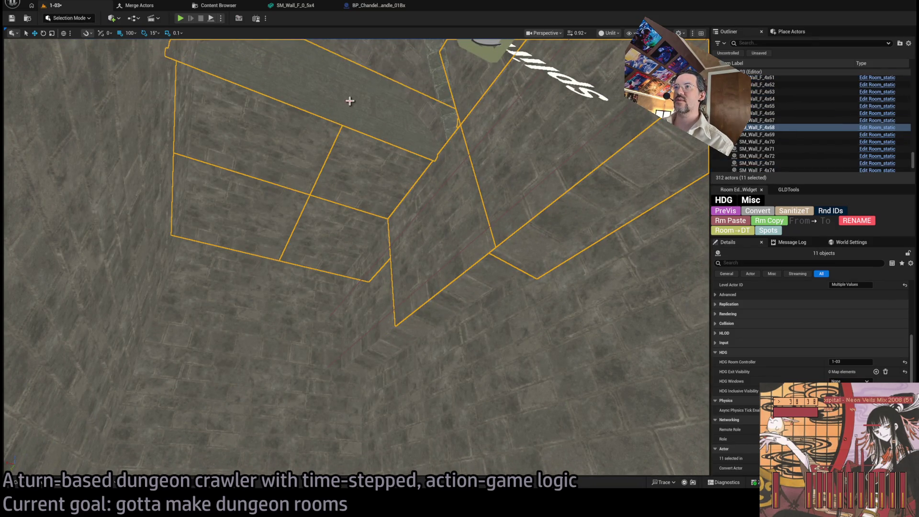
scroll(352, 99, down, 5)
ctrl+click(298, 215)
ctrl+click(380, 233)
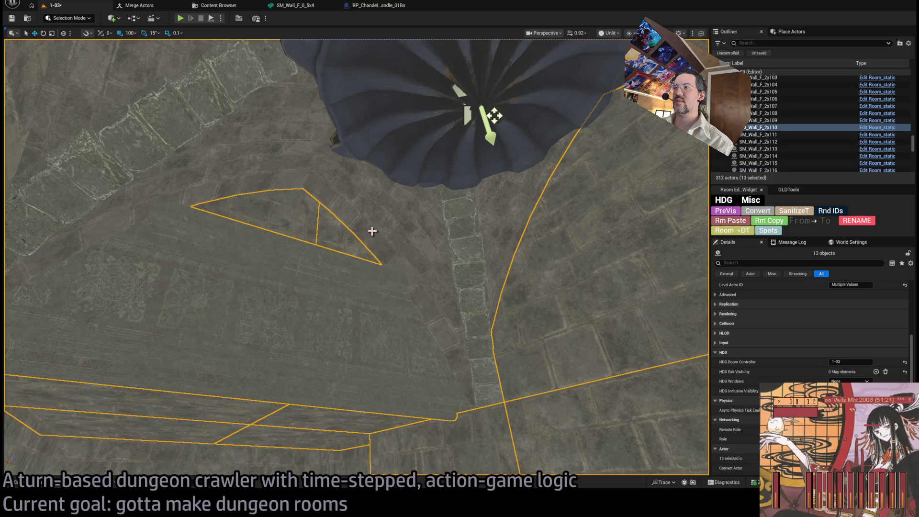
ctrl+click(343, 243)
scroll(344, 243, up, 3)
- Add the last wall pieces to the group on room controller 1-03
ctrl+click(470, 285)
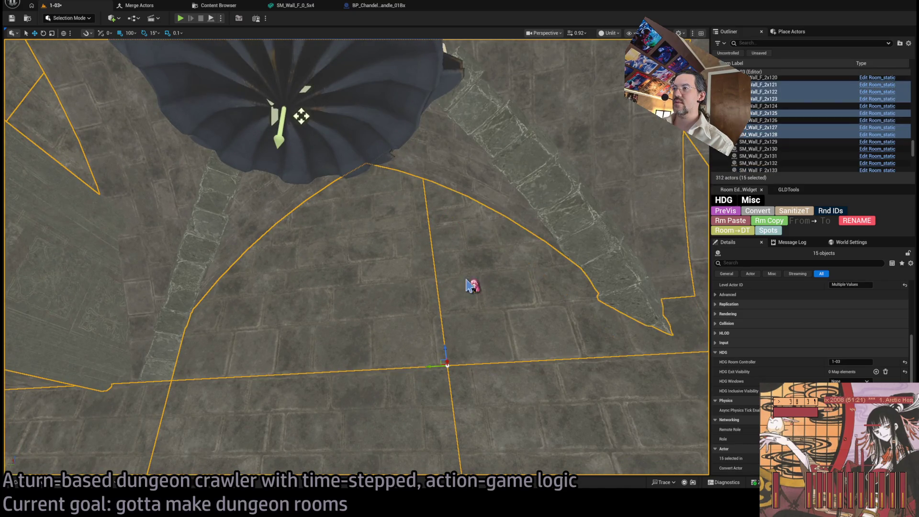
scroll(470, 284, up, 3)
ctrl+click(506, 321)
scroll(506, 321, down, 3)
ctrl+click(468, 309)
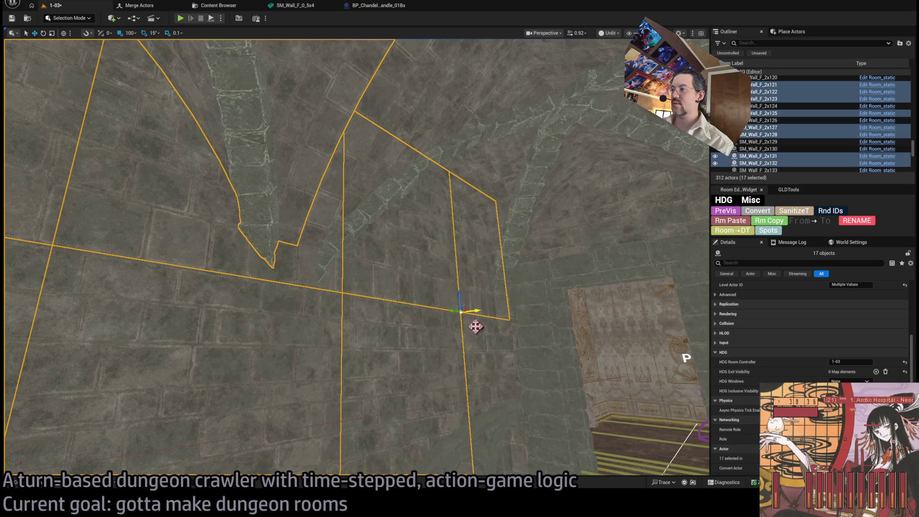
ctrl+click(512, 398)
- Look over the ornate walls and door brick frame, then save level 1-03
mouse_move(618, 331)
mouse_down()
mouse_move(572, 319)
mouse_move(460, 261)
mouse_up()
click(421, 249)
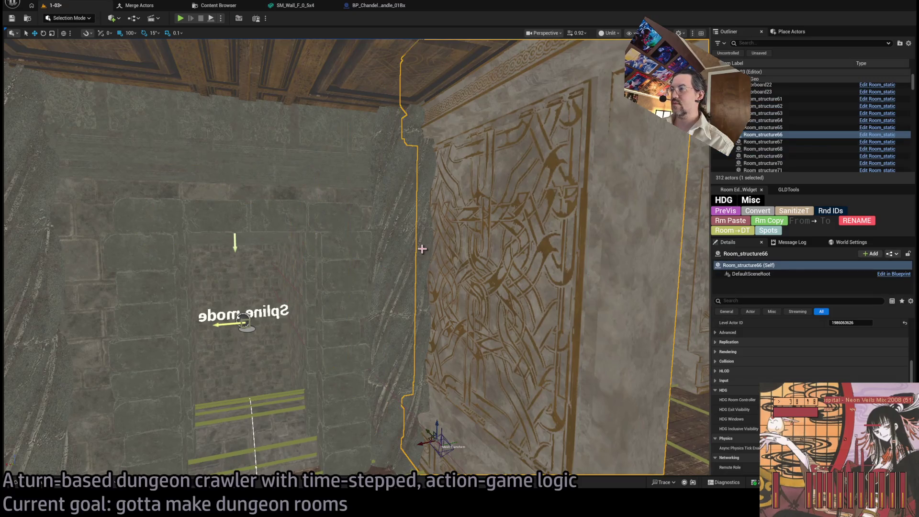
drag(421, 249, 416, 211)
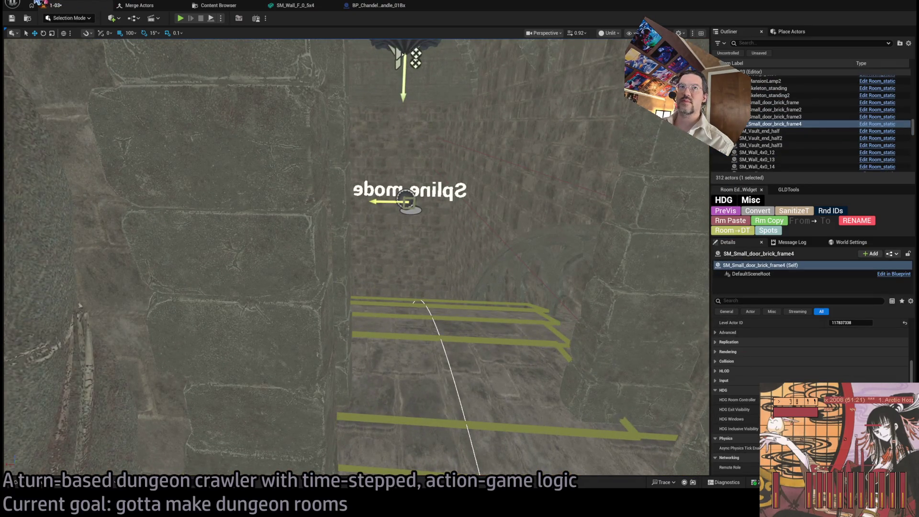
key(ctrl+s)
drag(534, 216, 594, 215)
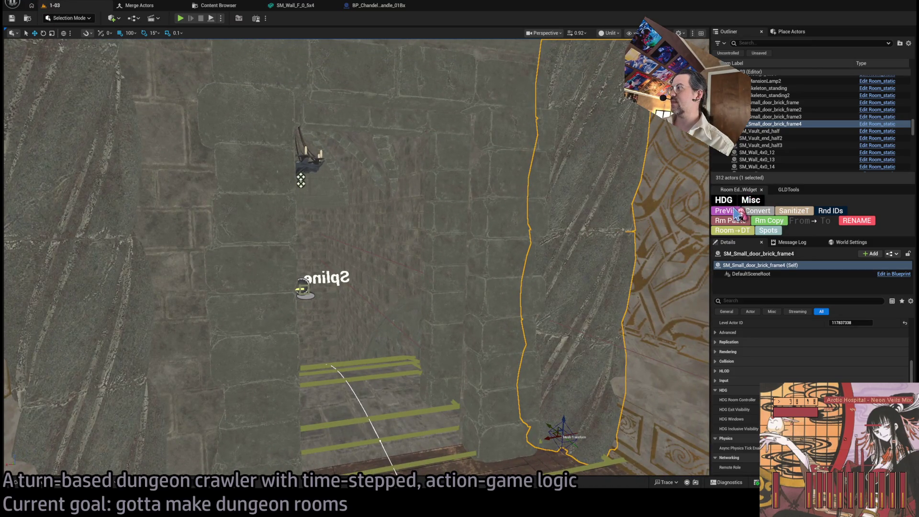
scroll(357, 259, up, 10)
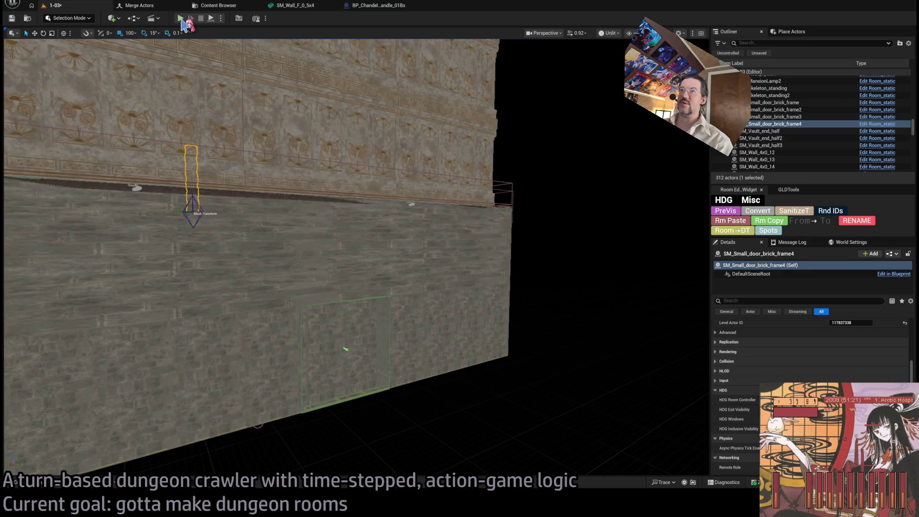
click(181, 19)
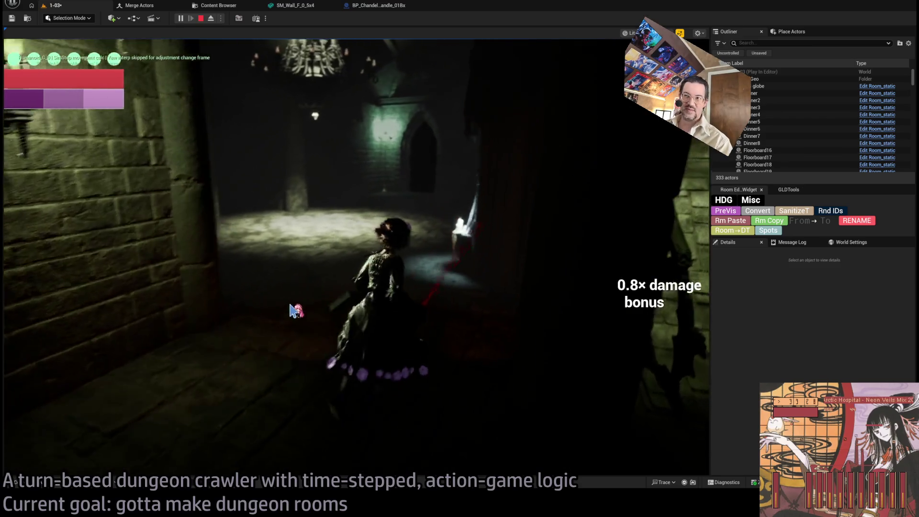
- Walk the character forward into the chandelier room, then stop the play session
click(336, 304)
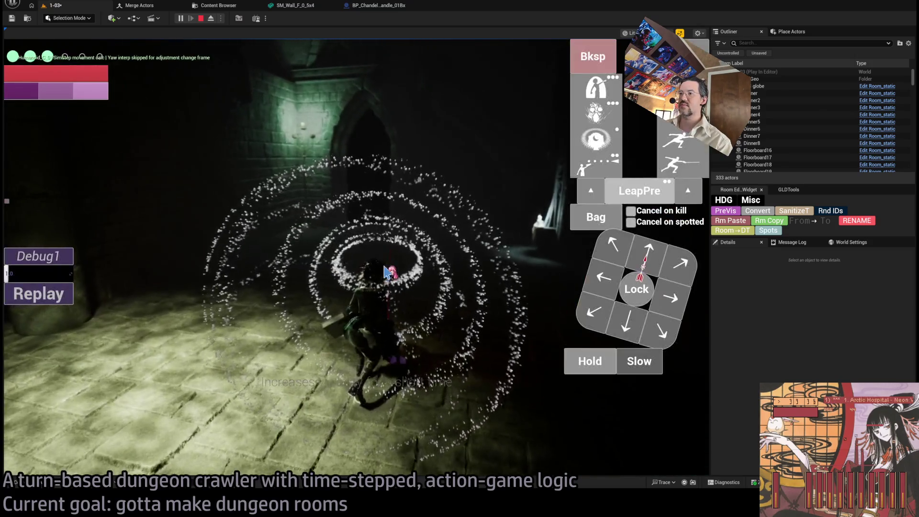
key(Escape)
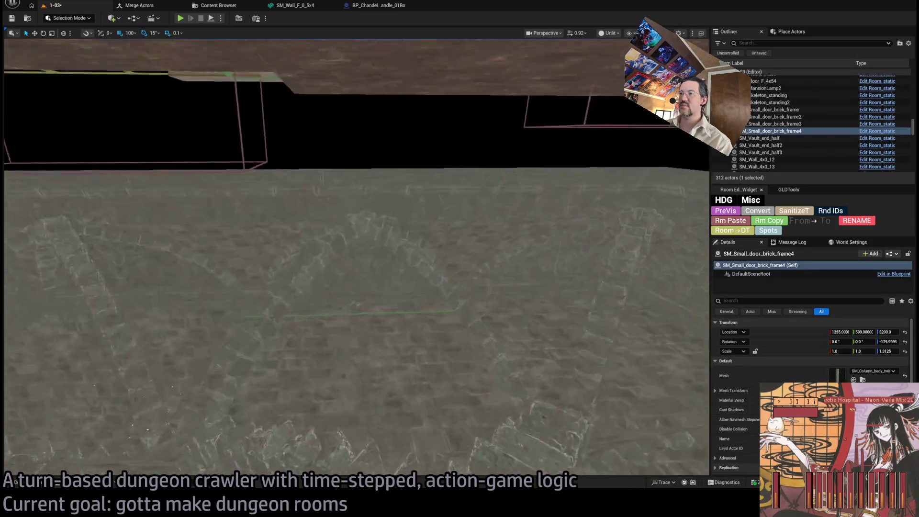
- Fly past exit markers E0, E1, S1, S0 and W0, then select the RoomController actor
key(w)
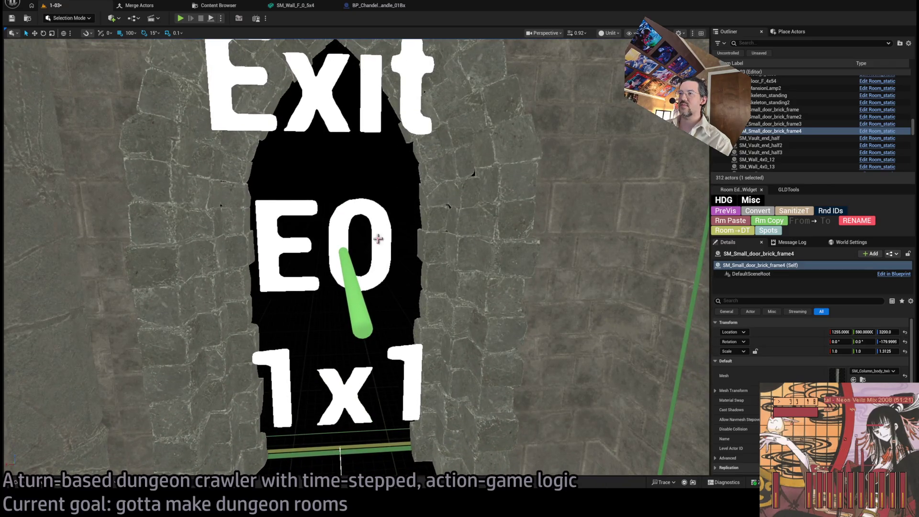
scroll(377, 239, down, 5)
click(354, 254)
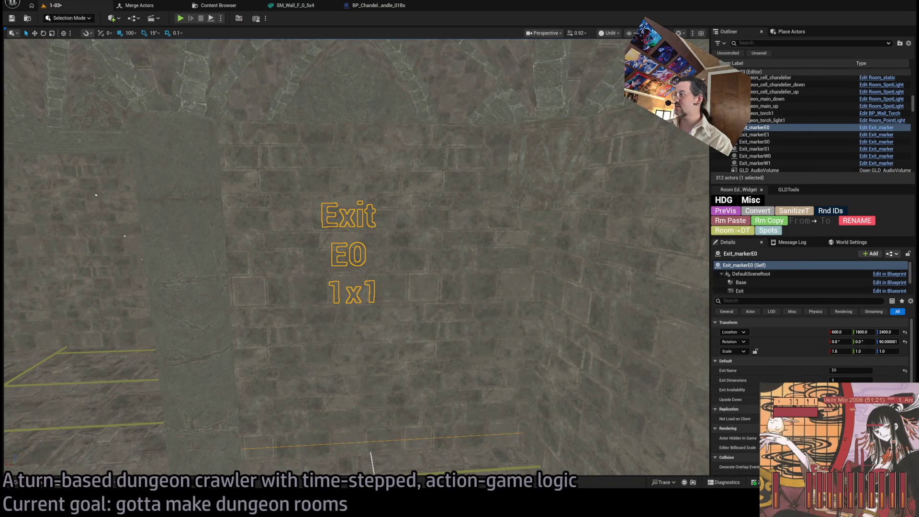
key(s)
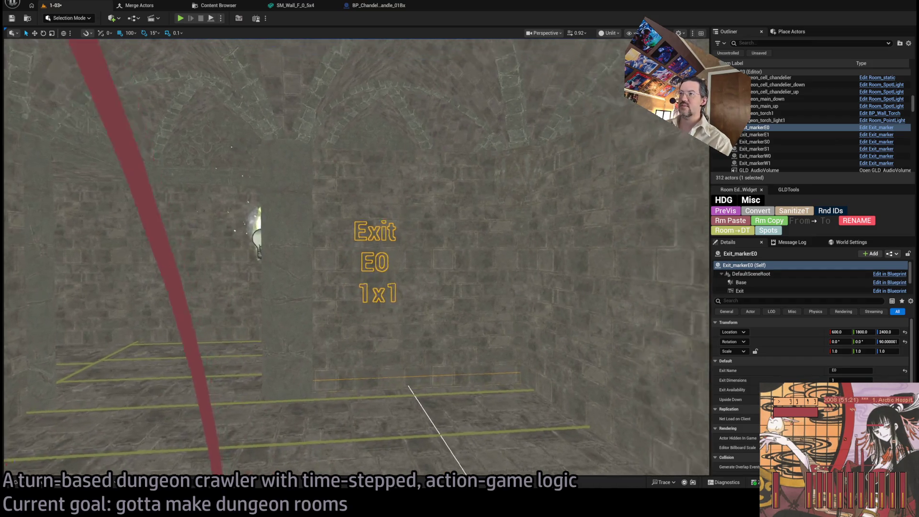
key(s)
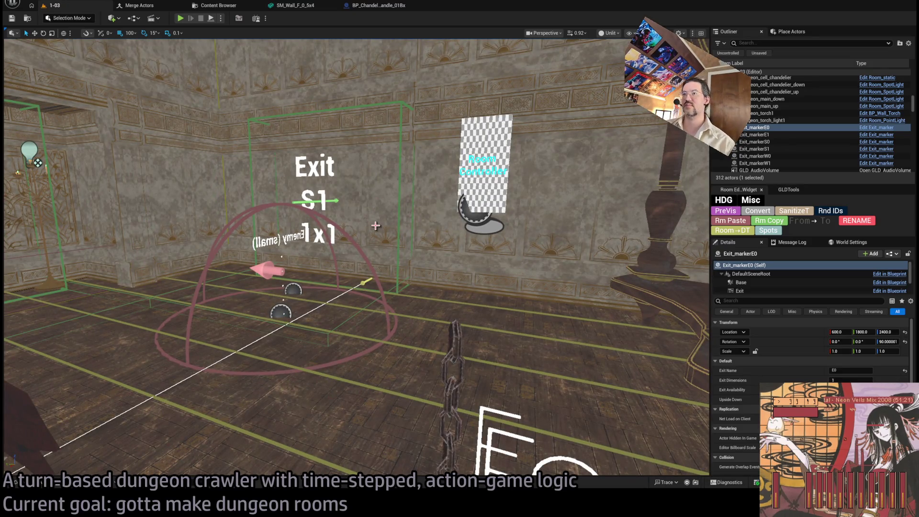
key(a)
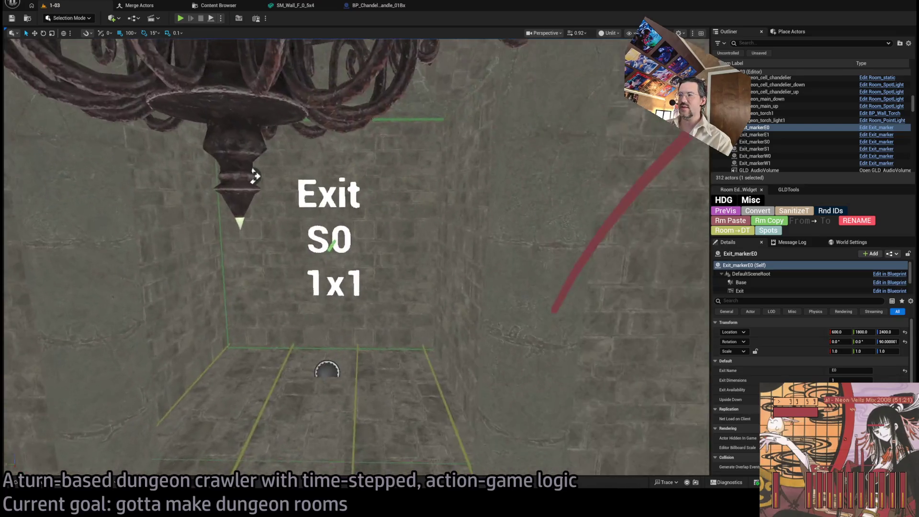
scroll(410, 301, down, 5)
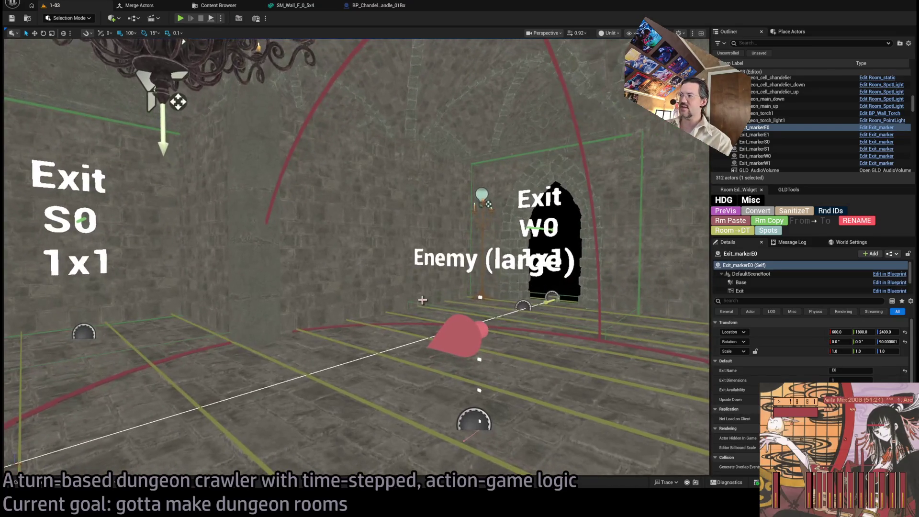
drag(409, 300, 406, 290)
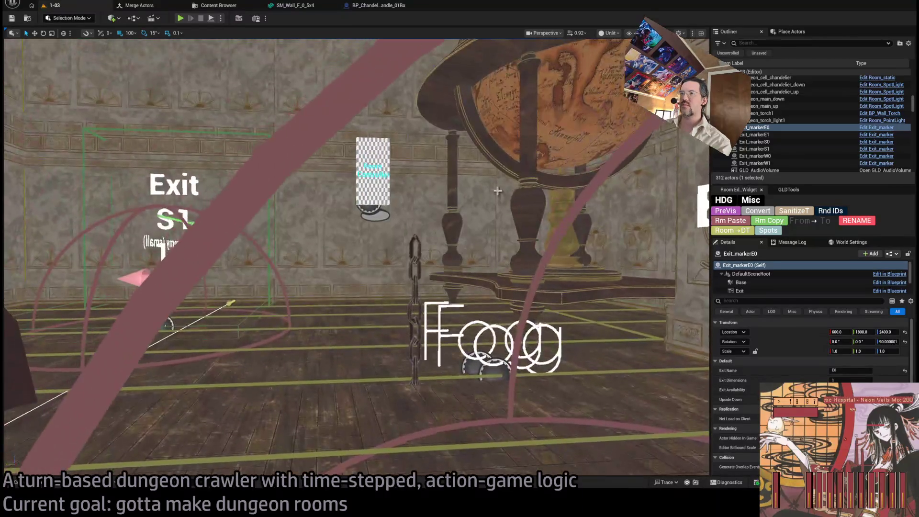
click(489, 251)
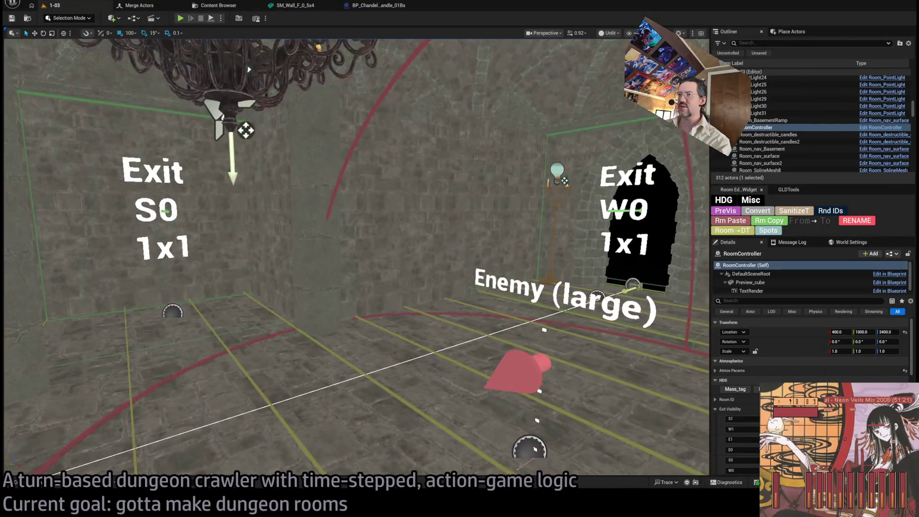
- Focus room 1-03's RoomController and mass-tag the room's pieces to it under HDG
key(f)
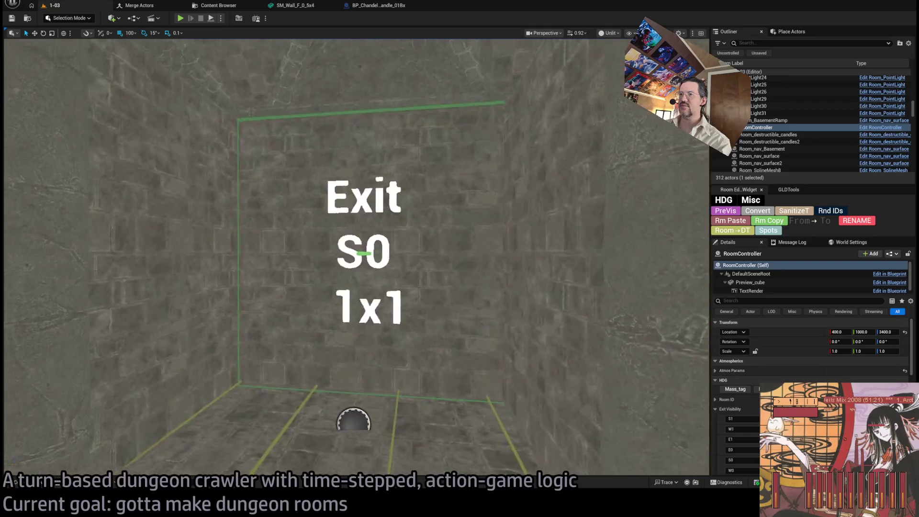
scroll(765, 328, down, 3)
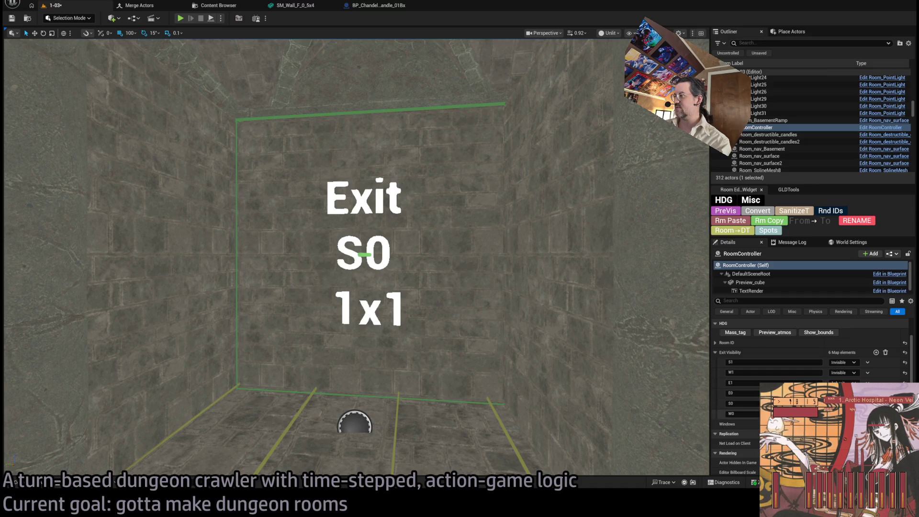
click(738, 330)
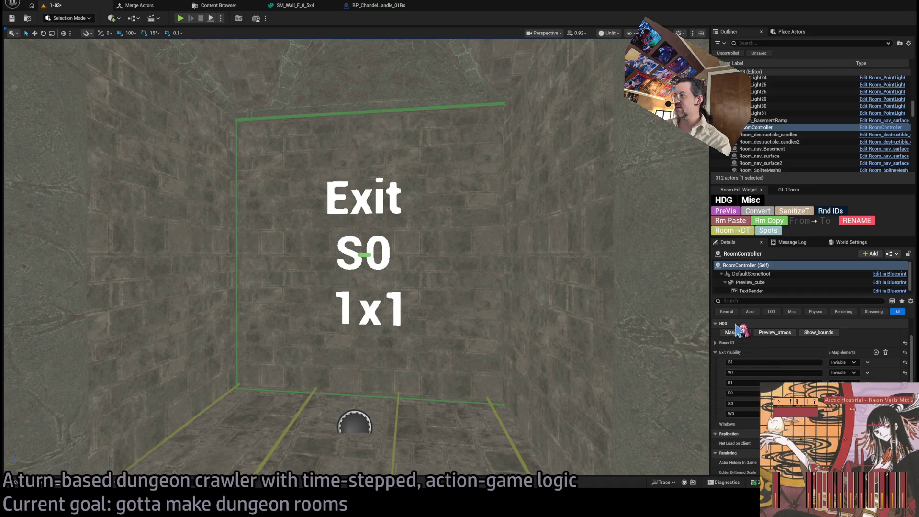
- Run PreVis in the Room Editor widget to preview the room, revealing the Exit S0 doorway
click(733, 220)
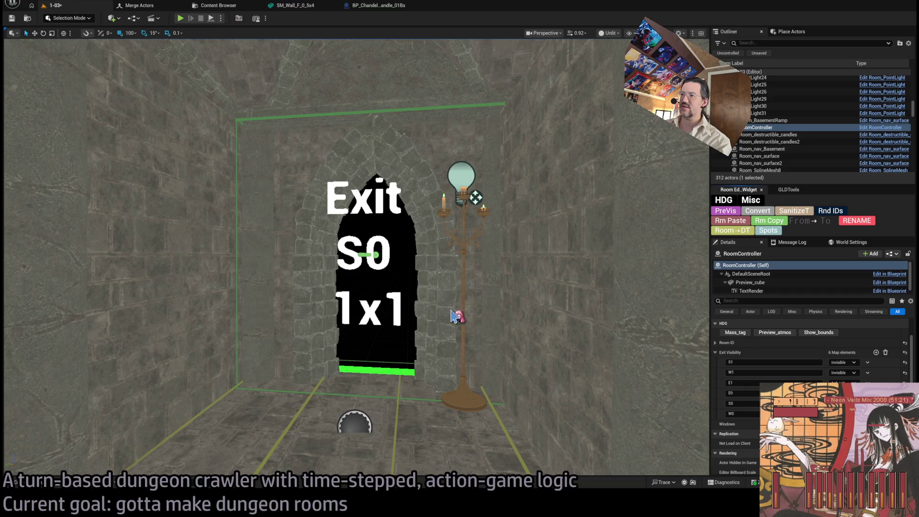
scroll(448, 210, up, 5)
scroll(606, 115, down, 5)
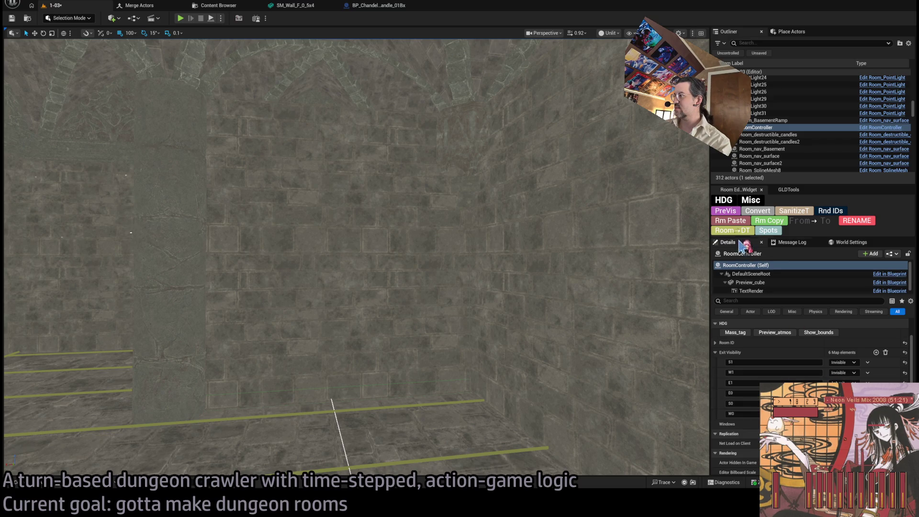
click(732, 211)
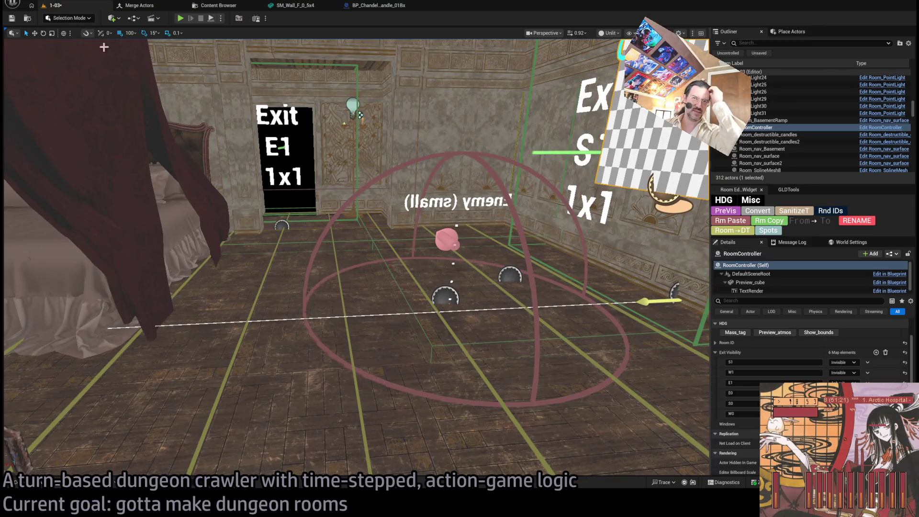
- Save level 1-03, fly around the room beneath the chandelier, then open Twitch's Following page
key(ctrl+s)
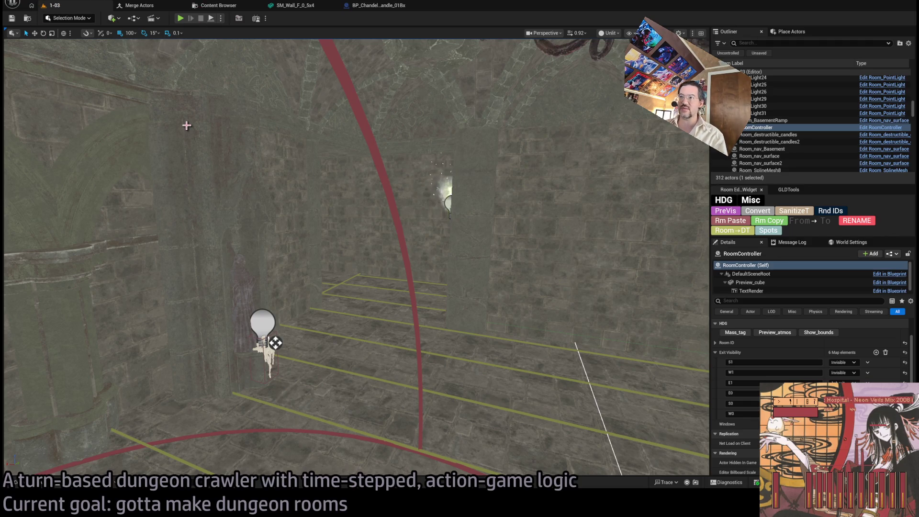
drag(378, 161, 401, 178)
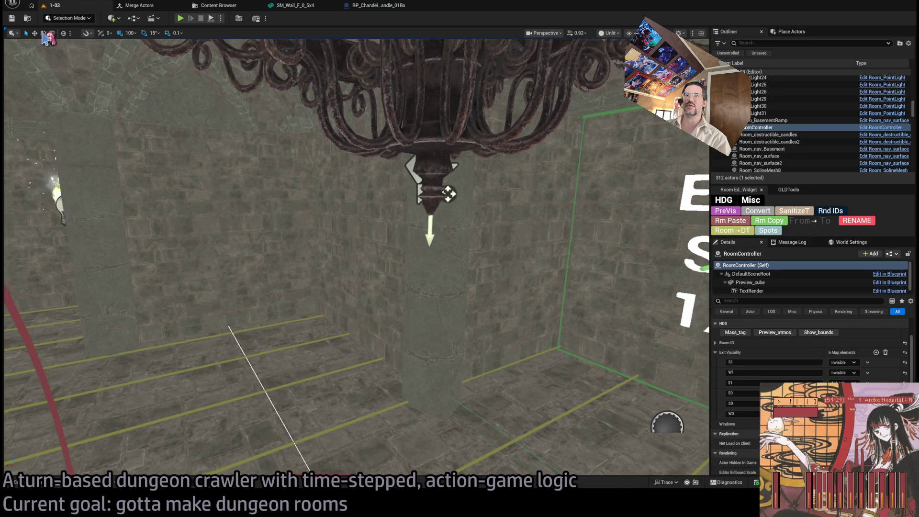
drag(378, 5, 154, 11)
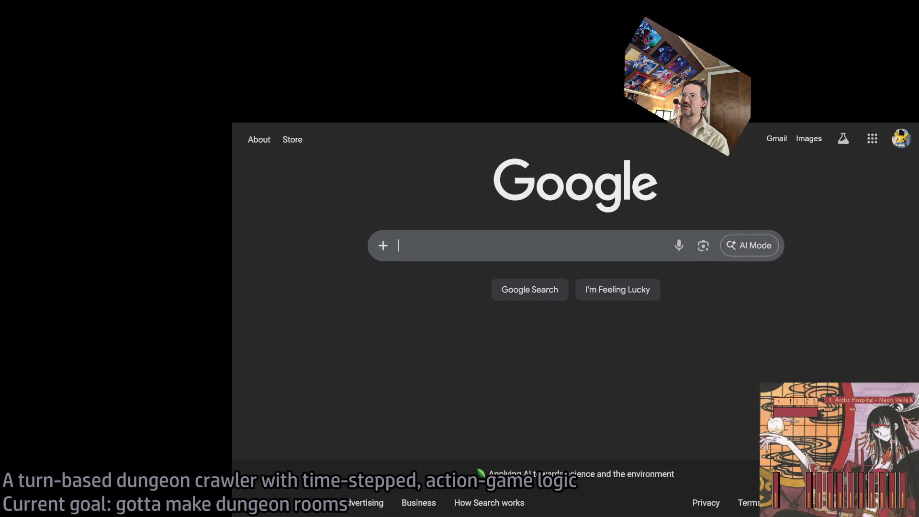
click(318, 123)
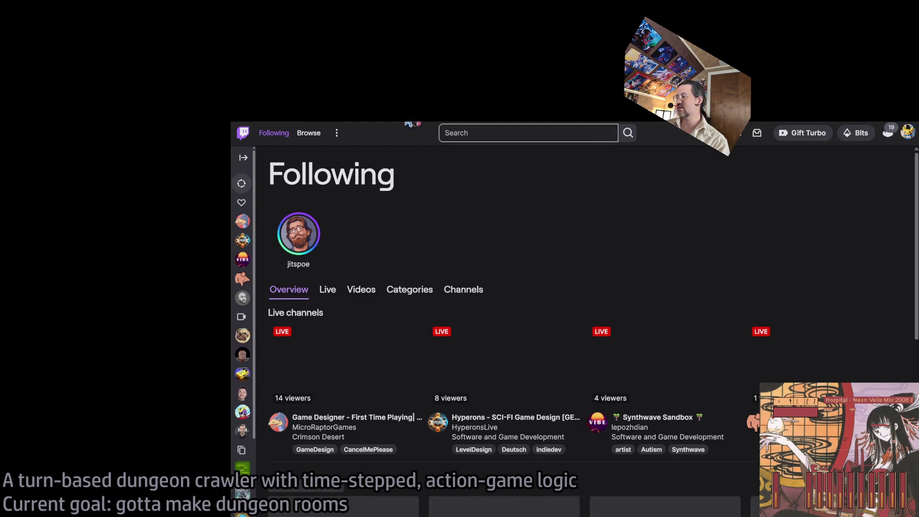
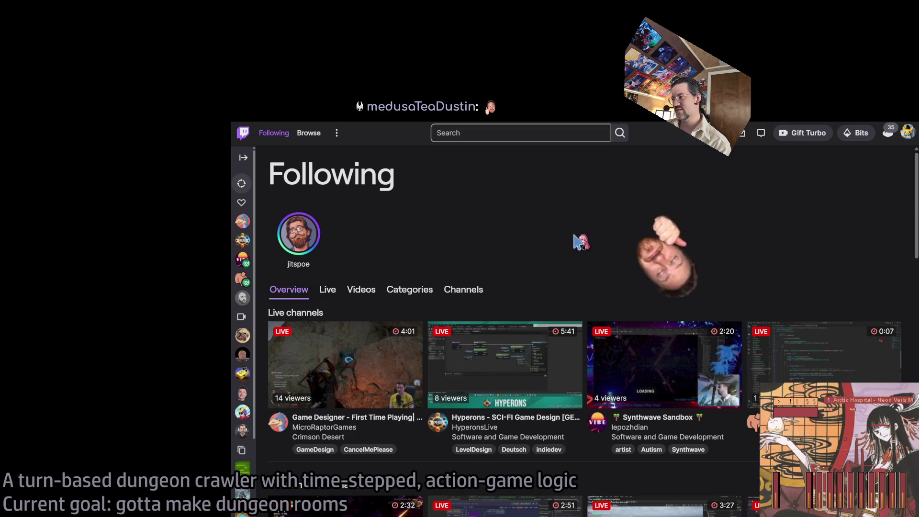
- Expand the Recommended channels list with Show more to reveal an extra row of live channels
scroll(561, 251, down, 3)
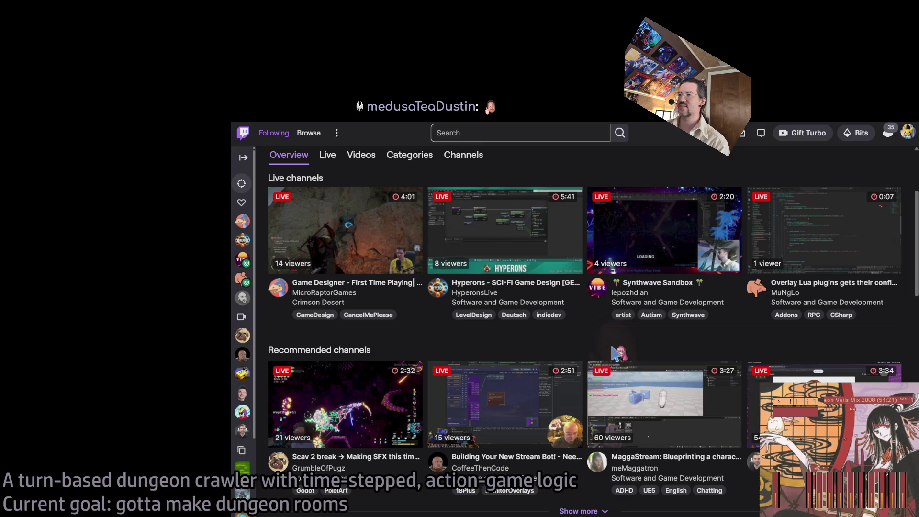
scroll(614, 353, down, 5)
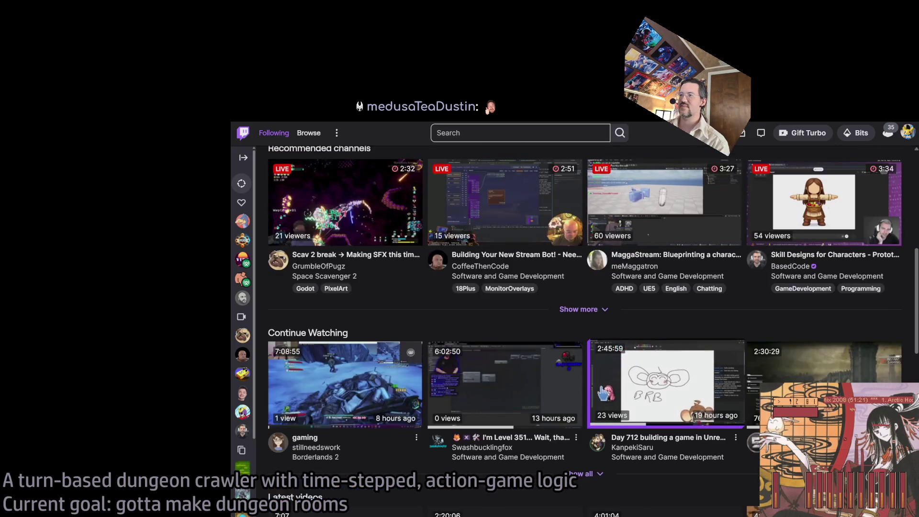
scroll(633, 338, up, 5)
scroll(639, 338, up, 3)
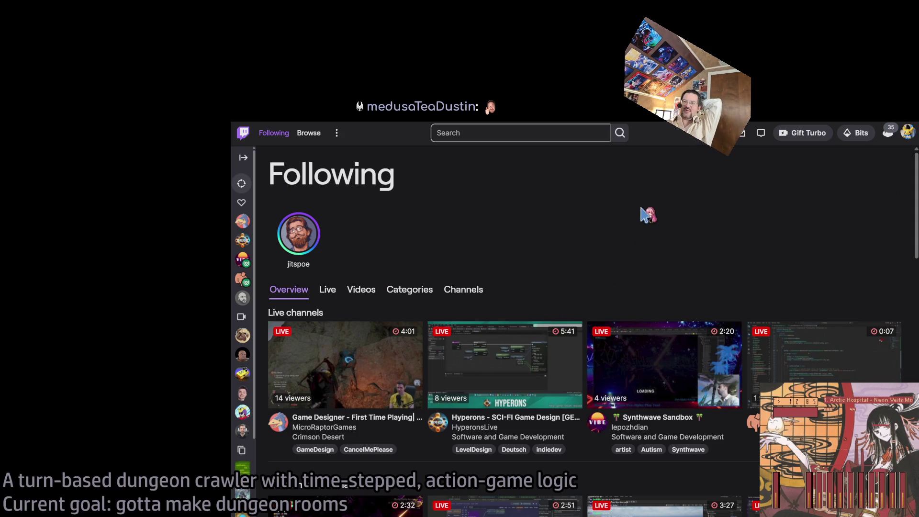
scroll(646, 215, down, 4)
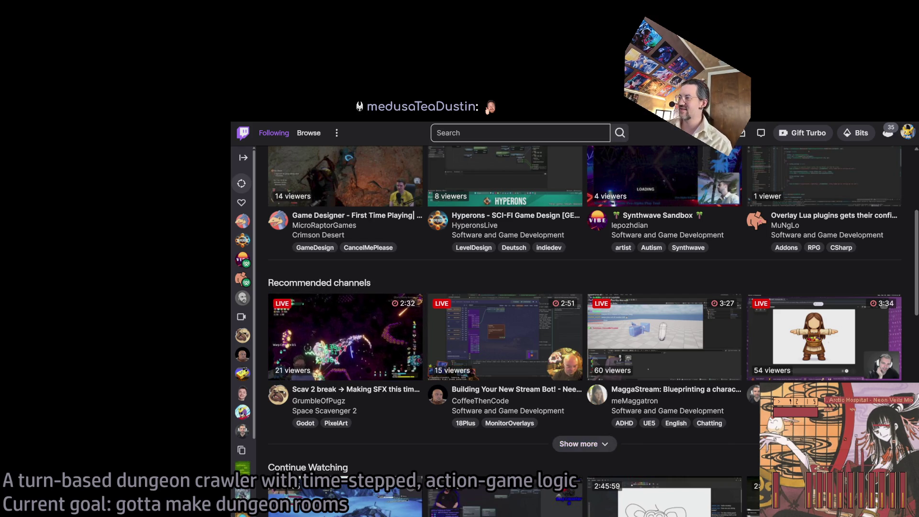
click(579, 444)
scroll(623, 335, down, 4)
scroll(627, 329, up, 3)
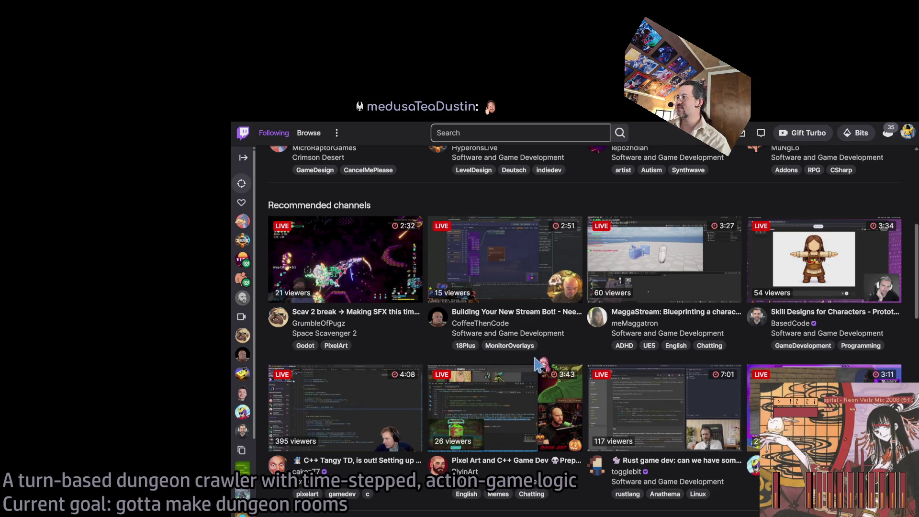
- Go to Browse to view live channels tagged unrealengine, sorted by Recommended For You
scroll(317, 306, down, 2)
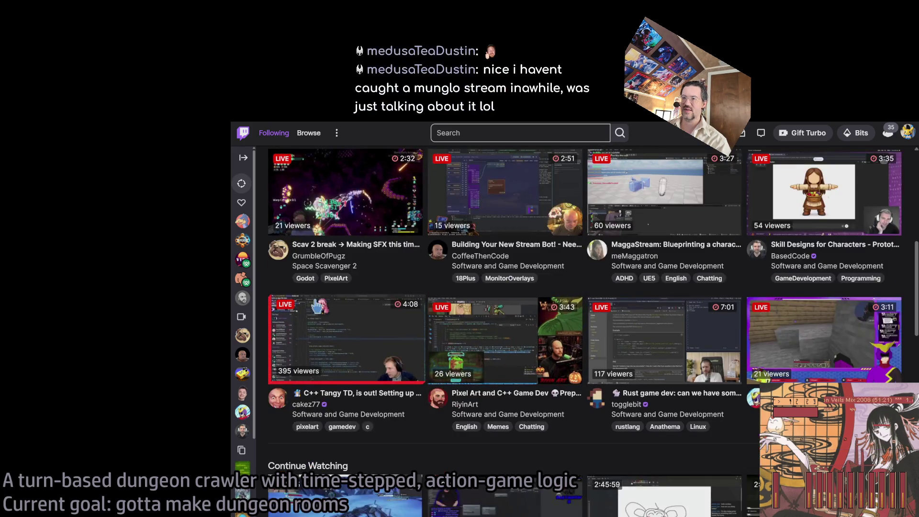
scroll(445, 384, down, 2)
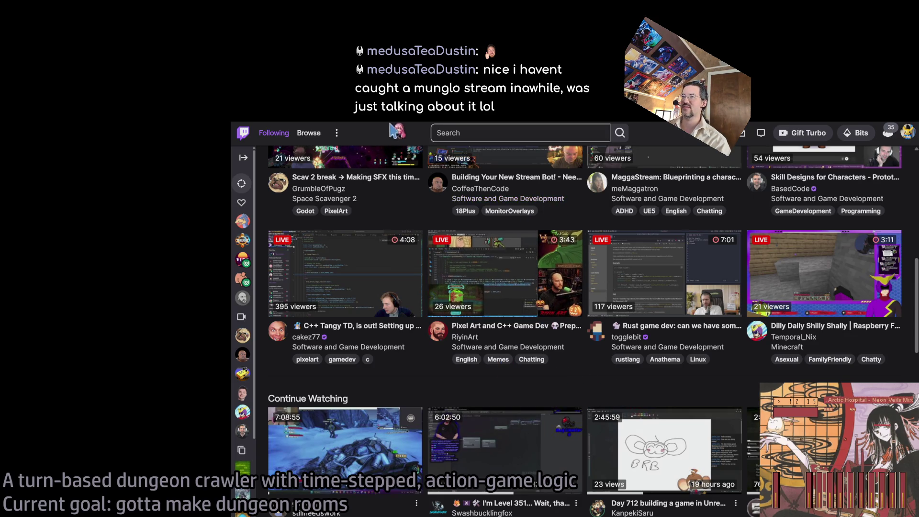
click(308, 132)
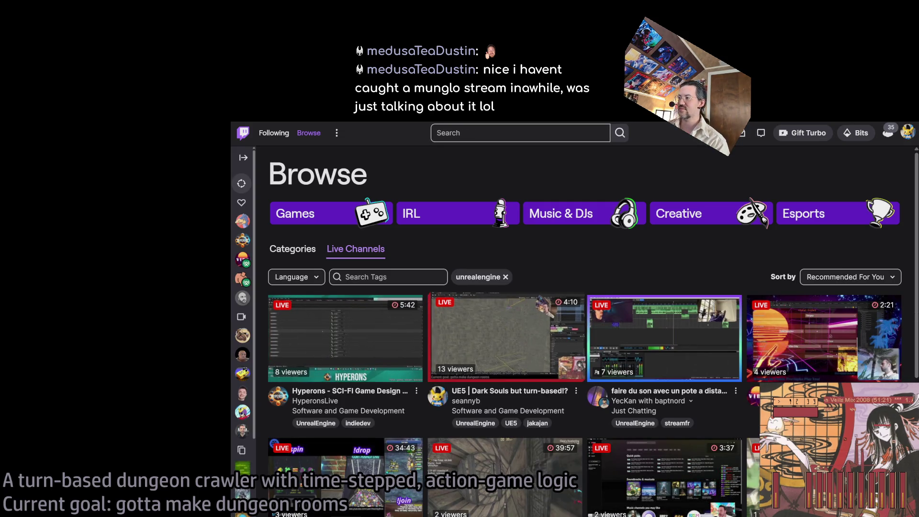
scroll(506, 335, down, 3)
scroll(507, 335, down, 2)
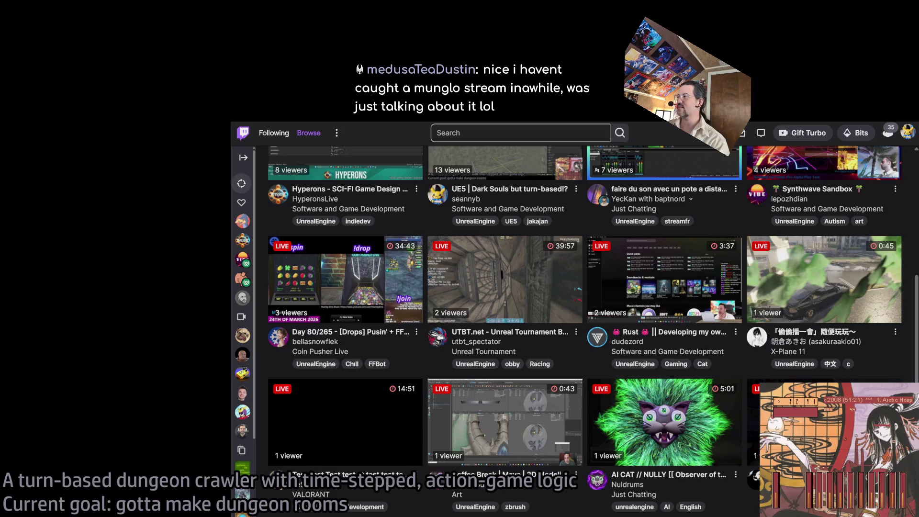